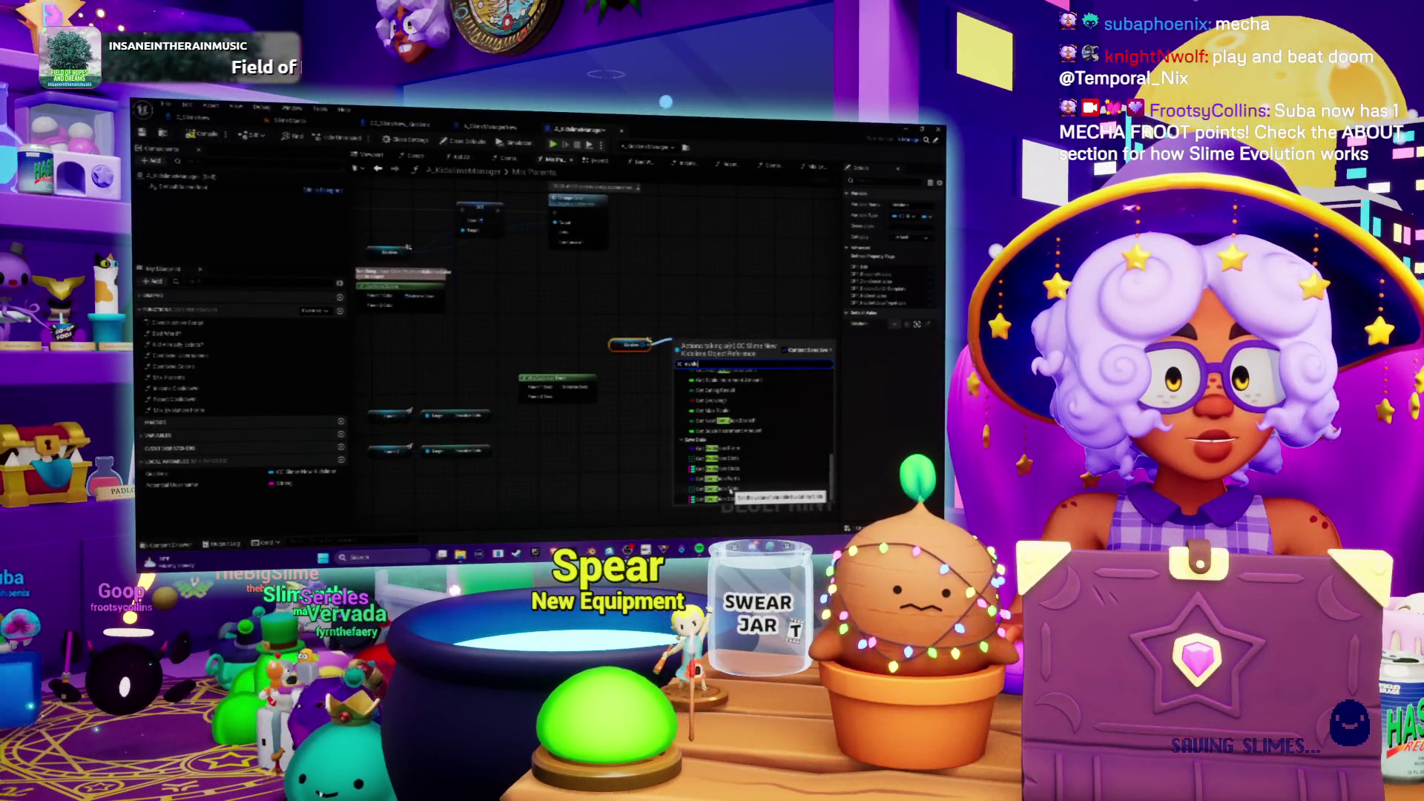
# Step: Add the chosen node wired to the Kidslime output, nudge it into place, and return to the level editor
pyautogui.click(731, 491)
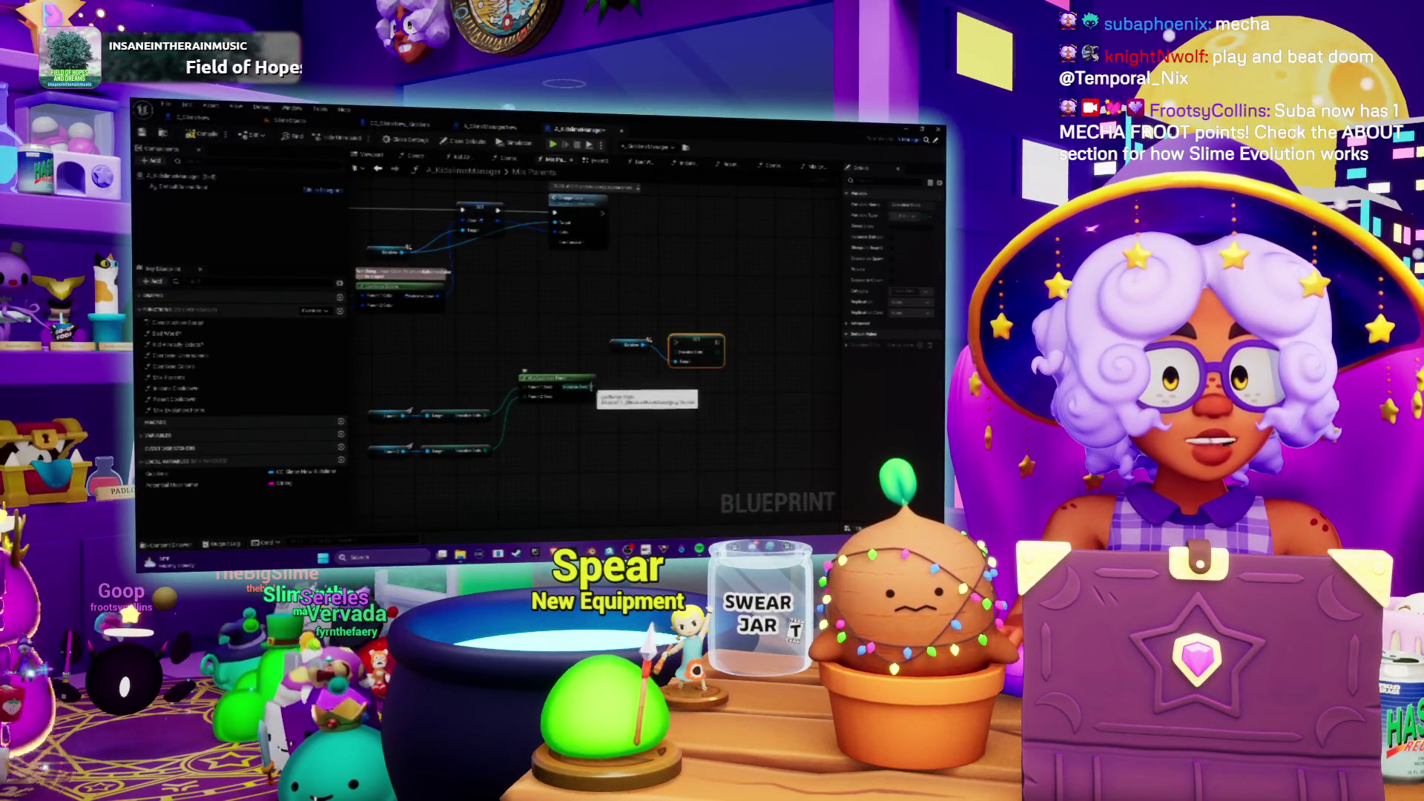
pyautogui.moveTo(662, 338); pyautogui.dragTo(653, 350)
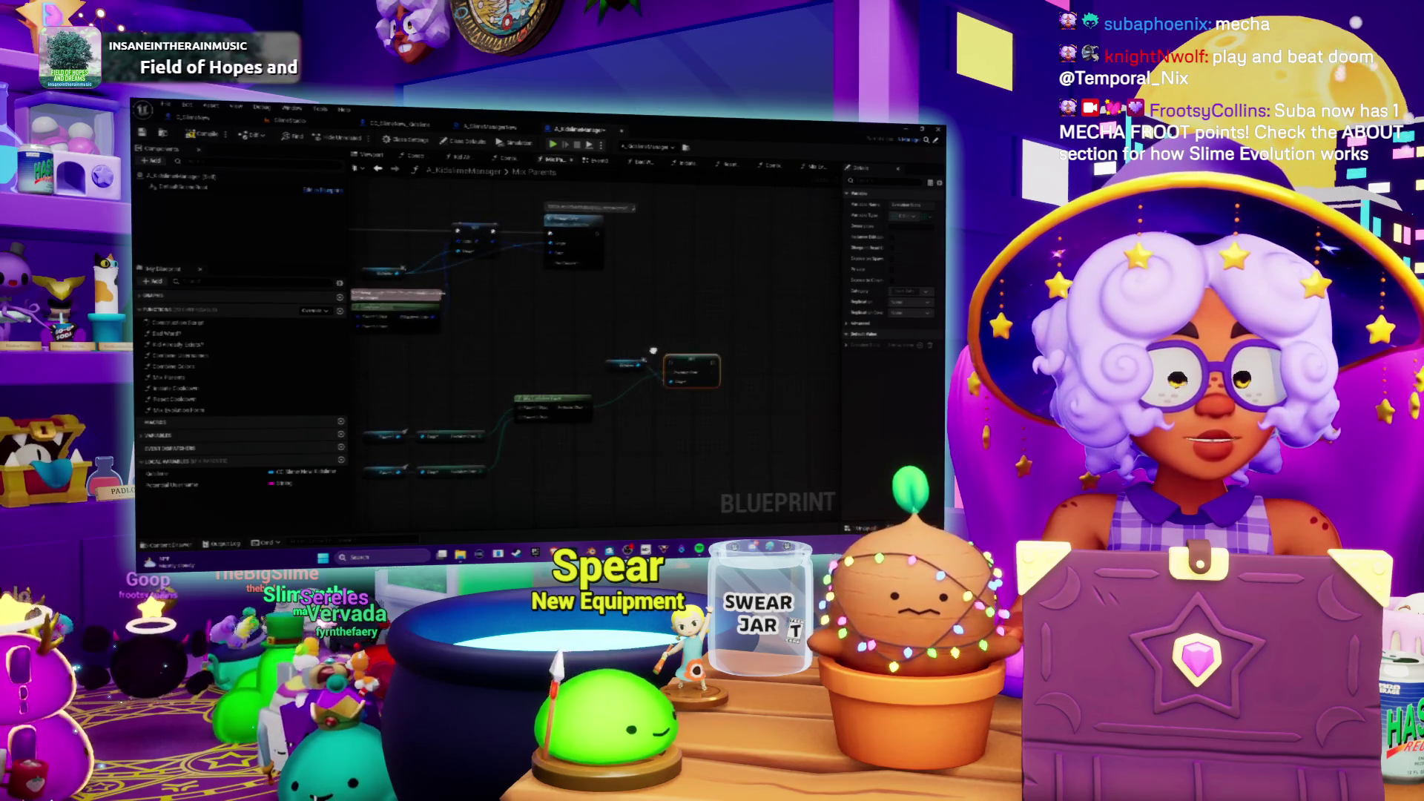
pyautogui.moveTo(620, 272); pyautogui.dragTo(653, 268)
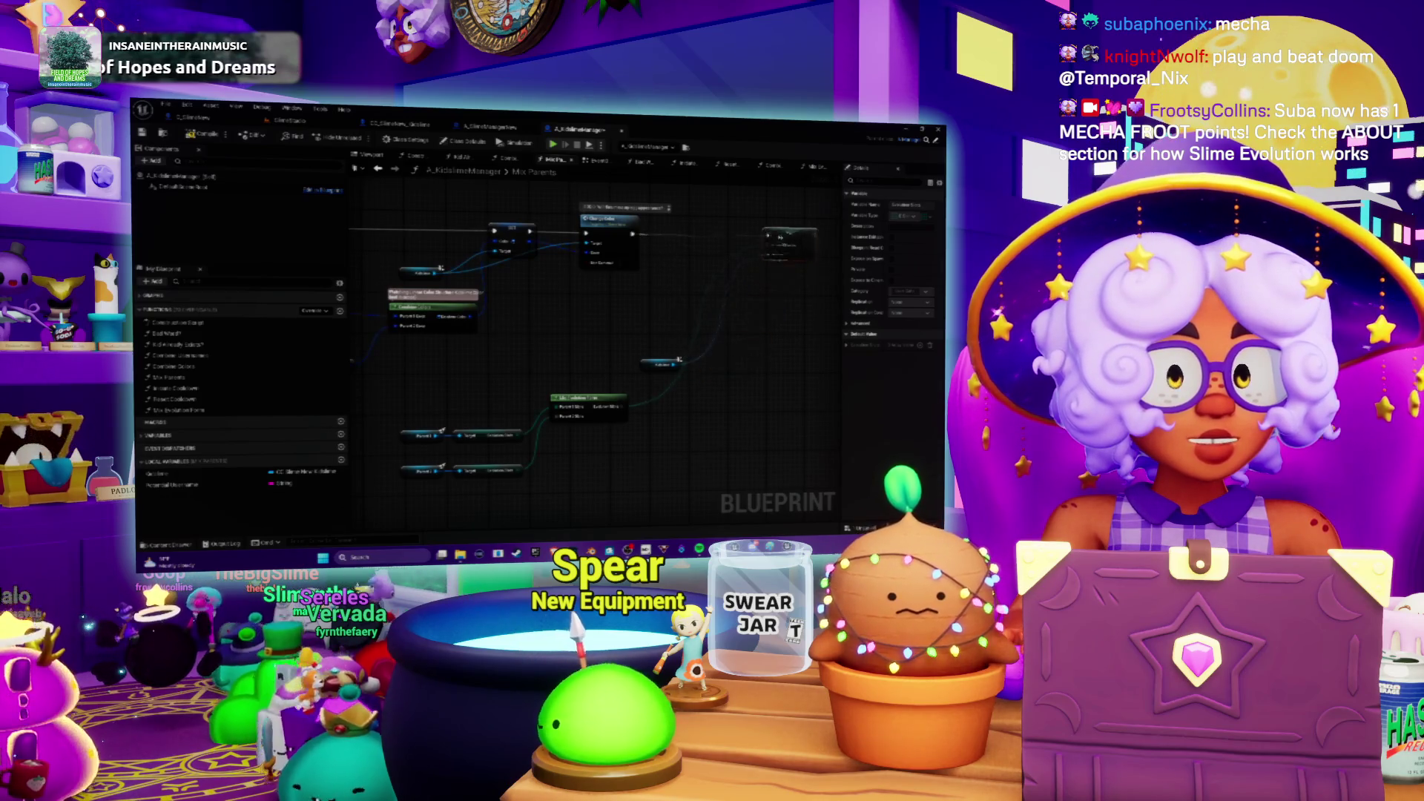
pyautogui.moveTo(770, 241); pyautogui.dragTo(765, 241)
pyautogui.moveTo(701, 296); pyautogui.dragTo(778, 268)
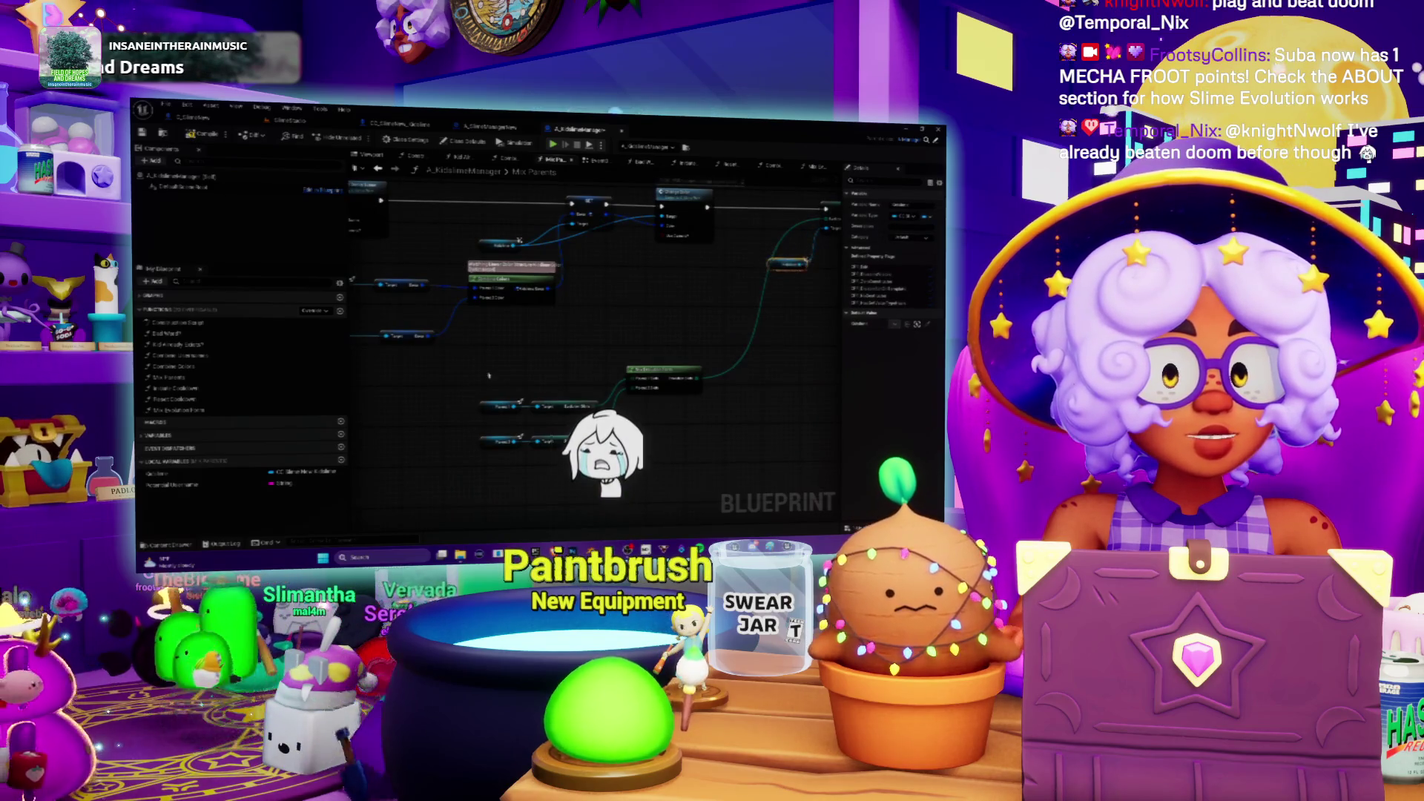
pyautogui.scroll(-2, 445, 326)
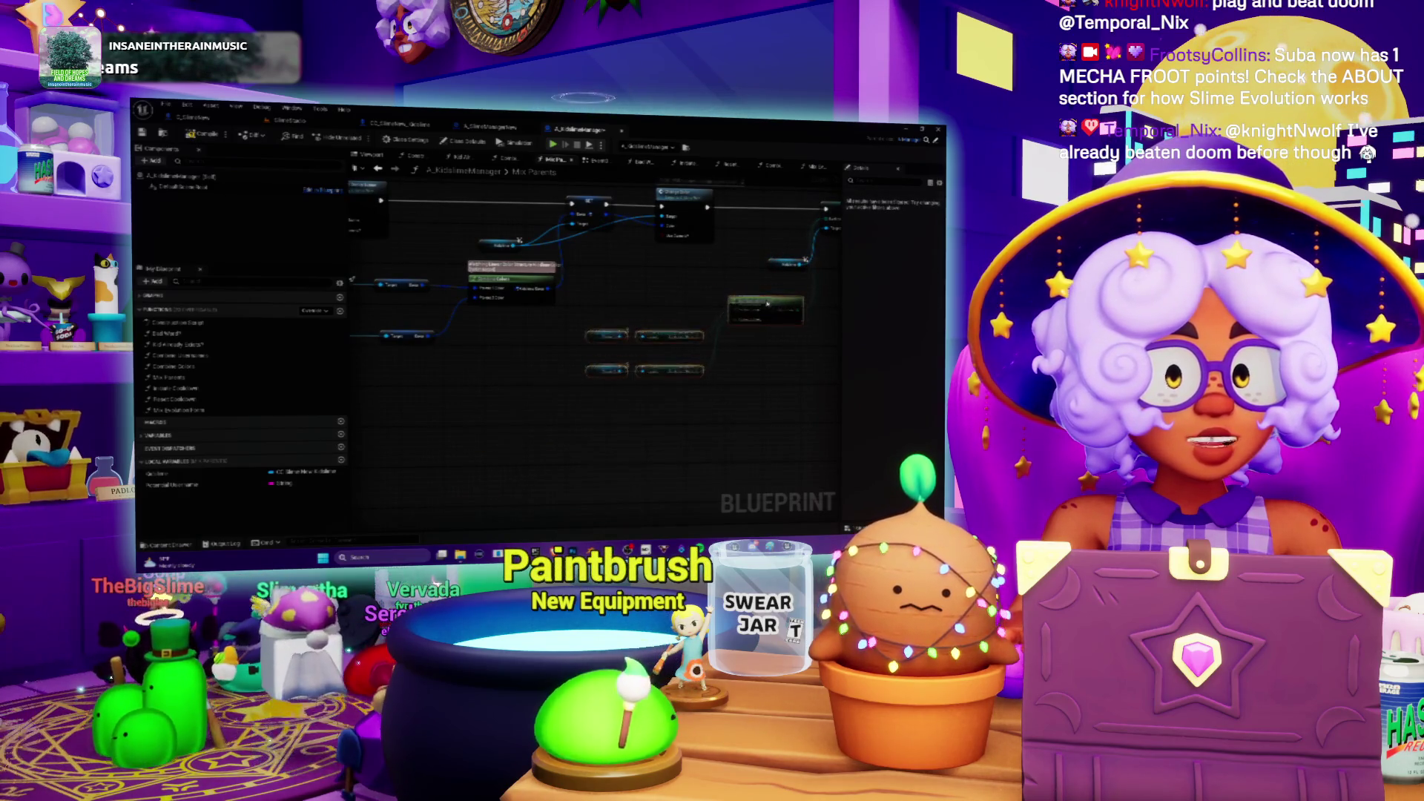
pyautogui.hotkey('ctrl', 'Tab')
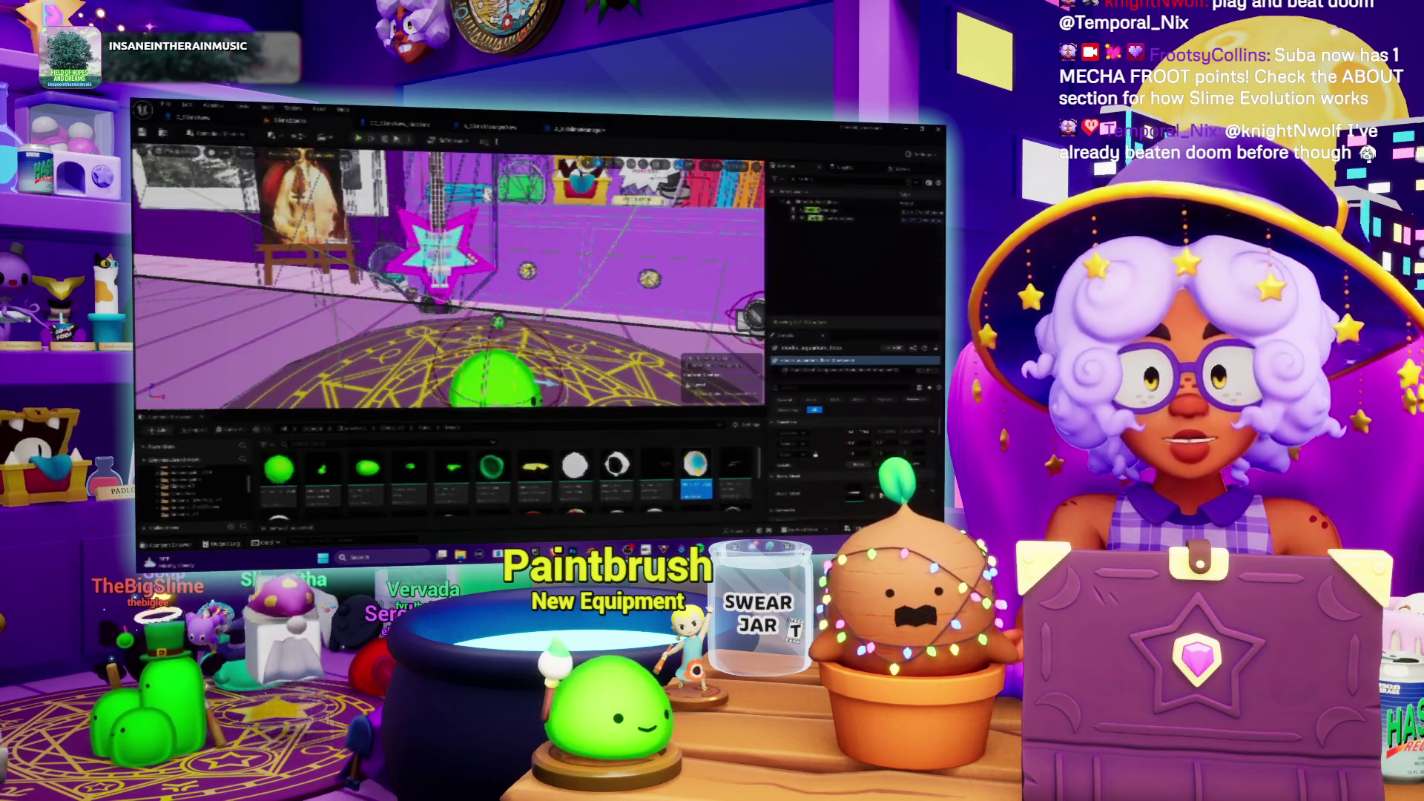
# Step: Save the unsaved assets, then bring up the A_KidslimeManager and CC_SlimeNew Blueprint graphs
pyautogui.click(235, 430)
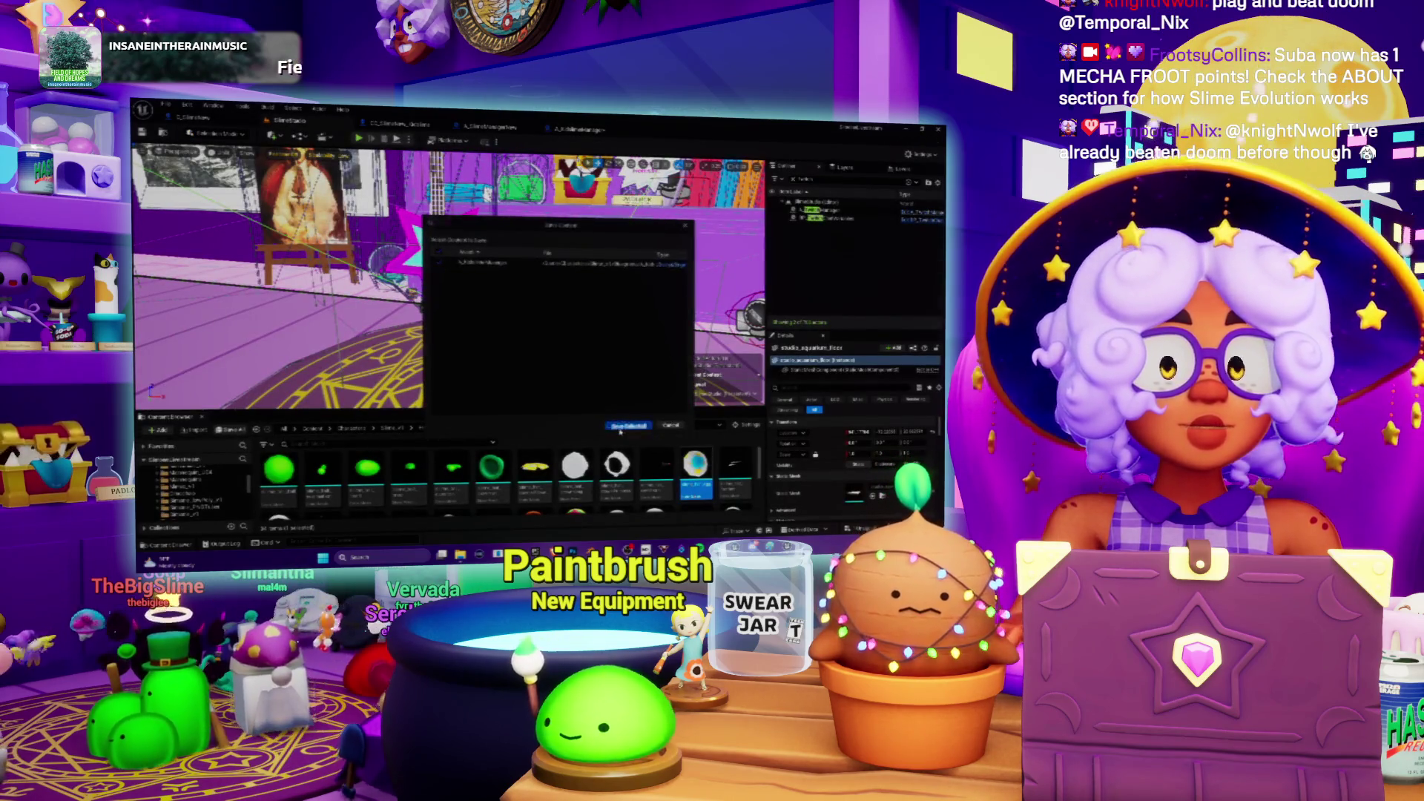
pyautogui.click(621, 427)
pyautogui.click(569, 131)
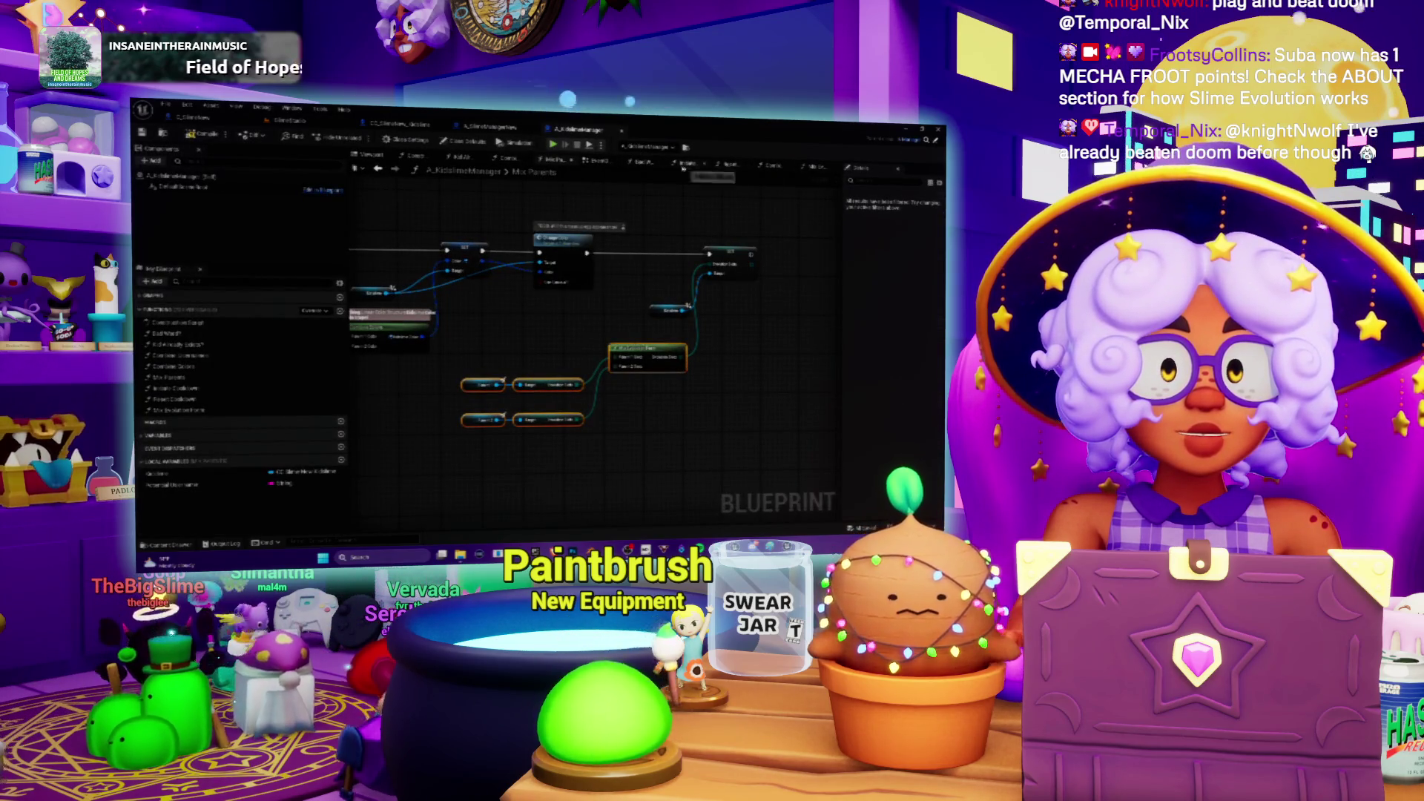
pyautogui.click(412, 126)
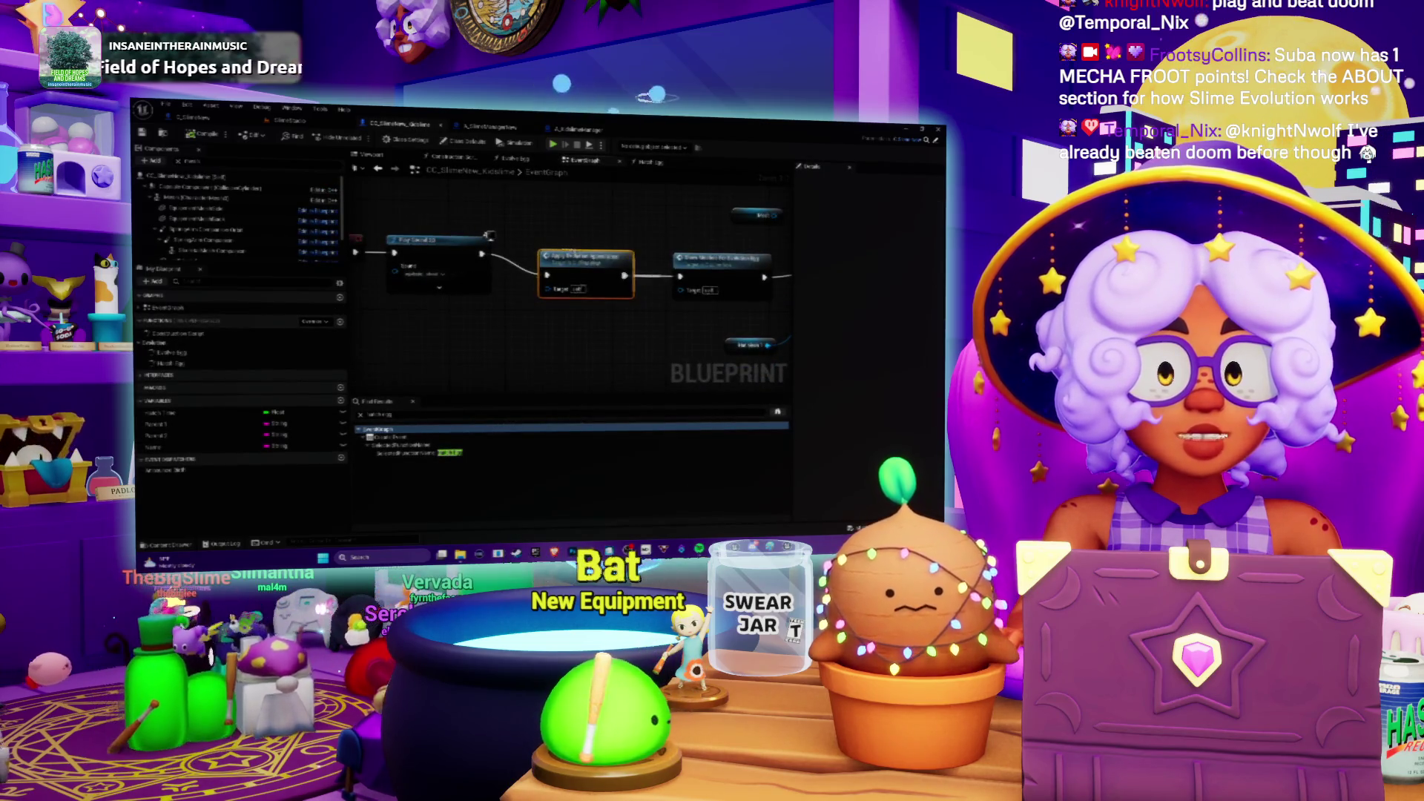
# Step: Inspect the Apply Evolution Appearance function, go back to the EventGraph, then view A_SlimeManagerNew's Retrieve Archived Slime graph
pyautogui.doubleClick(539, 260)
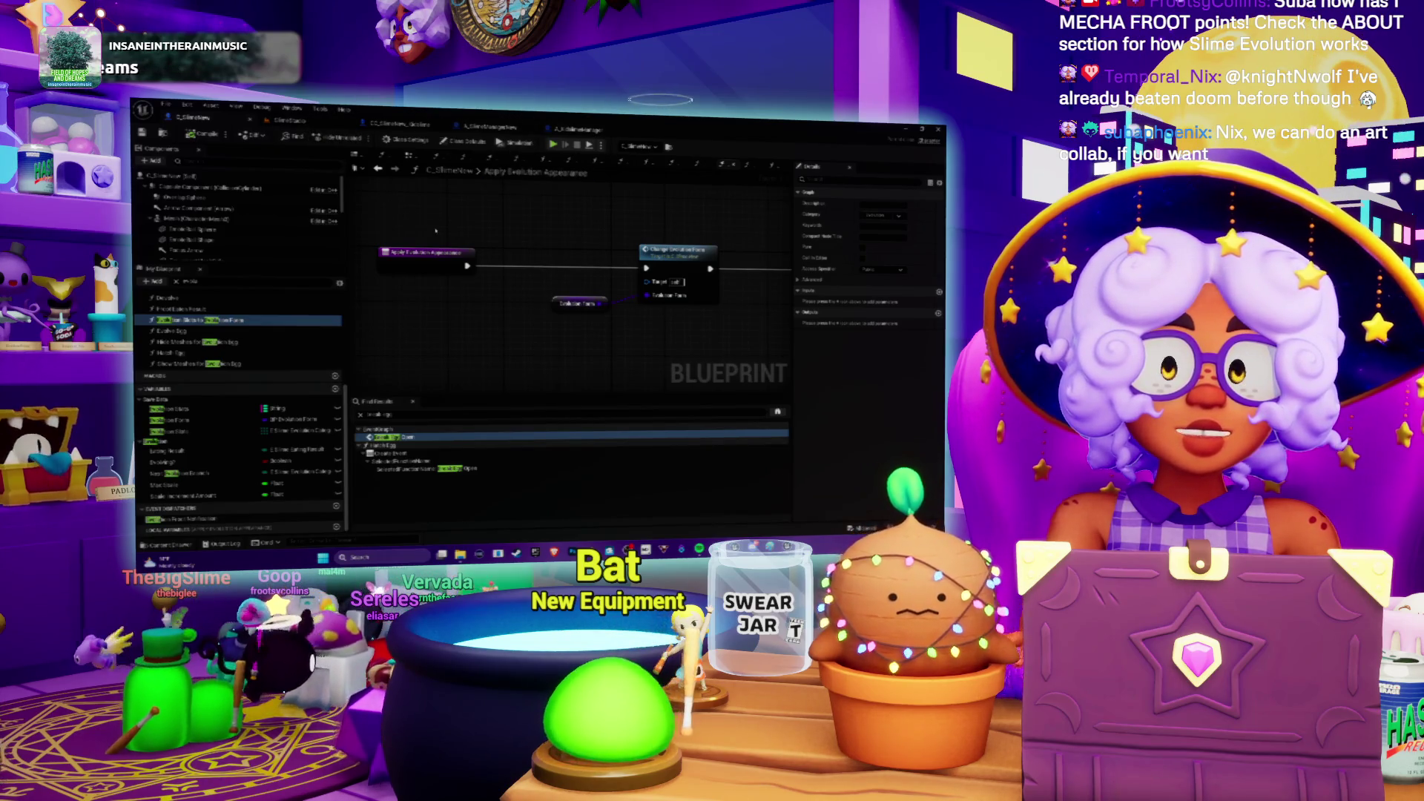
pyautogui.hotkey('alt', 'Left')
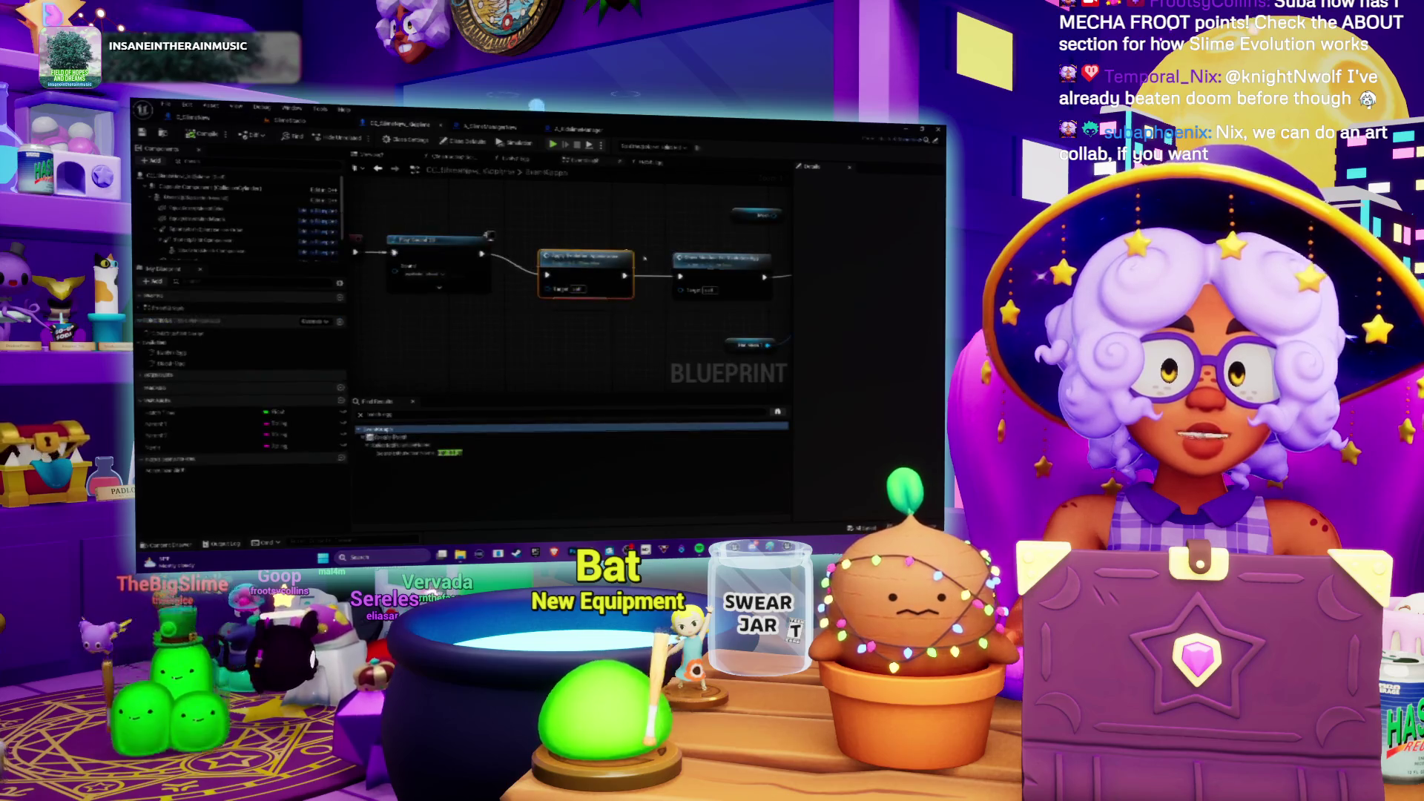
pyautogui.click(490, 126)
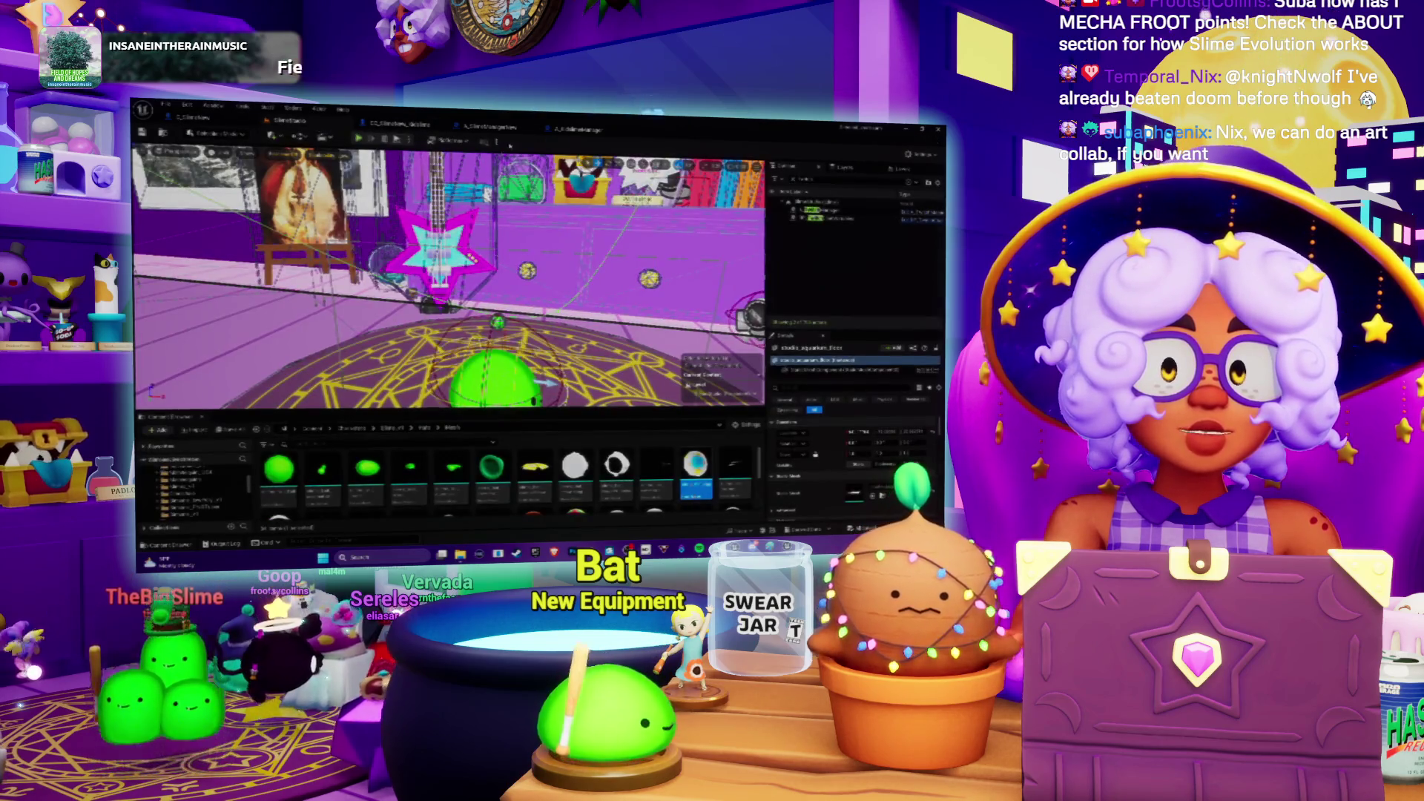
pyautogui.scroll(-2, 615, 233)
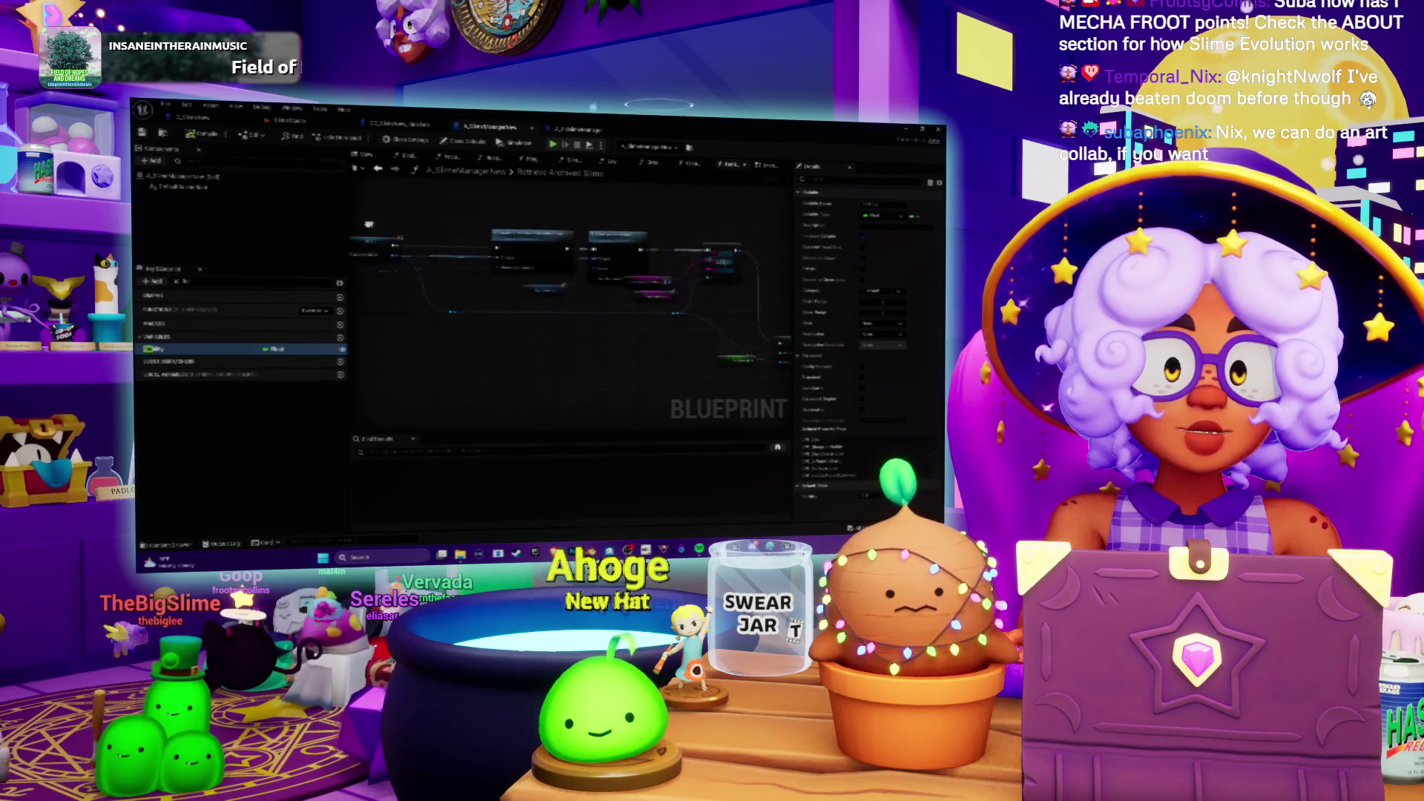
# Step: Wire an 'evolution' node from the Kiddie output in Mix Parents, position it, and return to the level
pyautogui.scroll(-1, 571, 297)
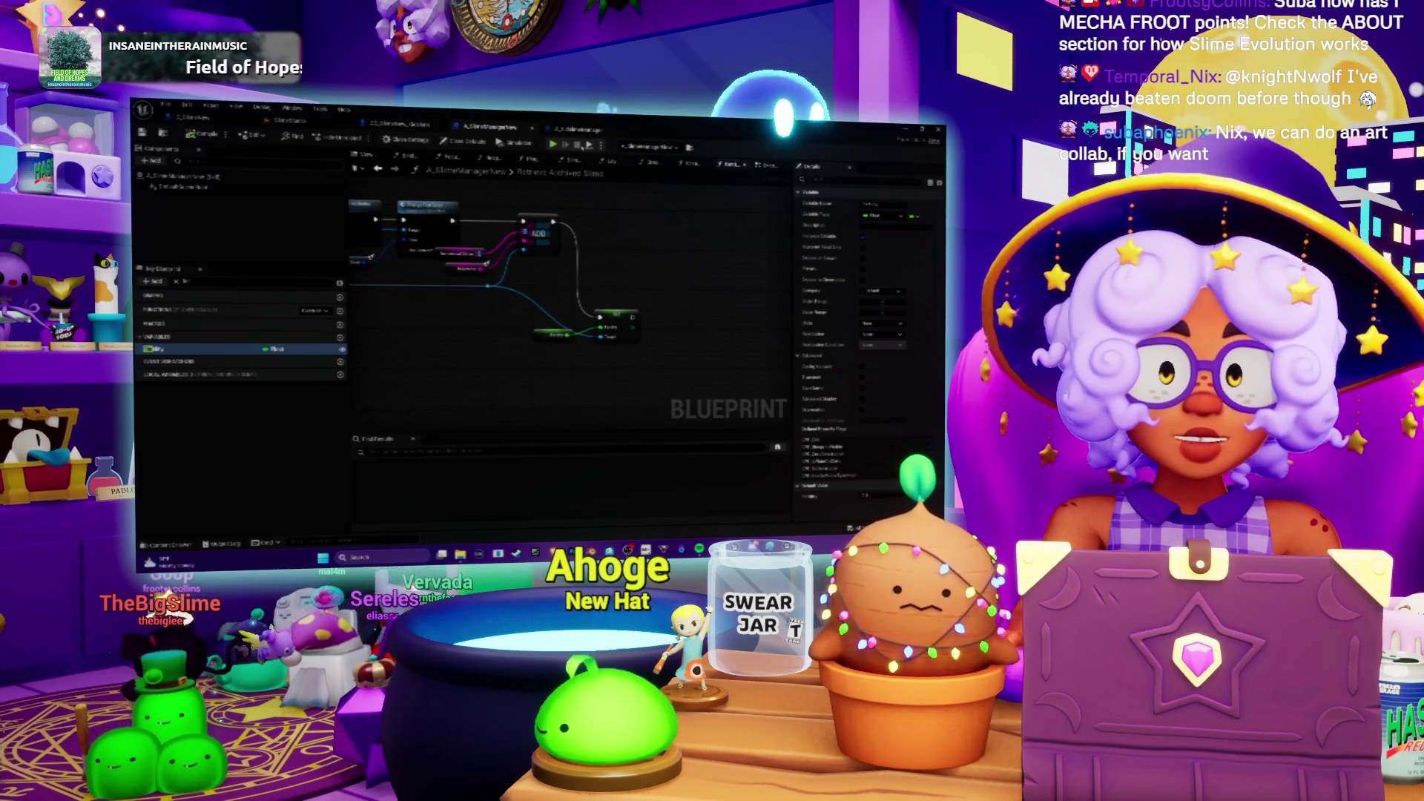
pyautogui.click(578, 129)
pyautogui.scroll(2, 632, 309)
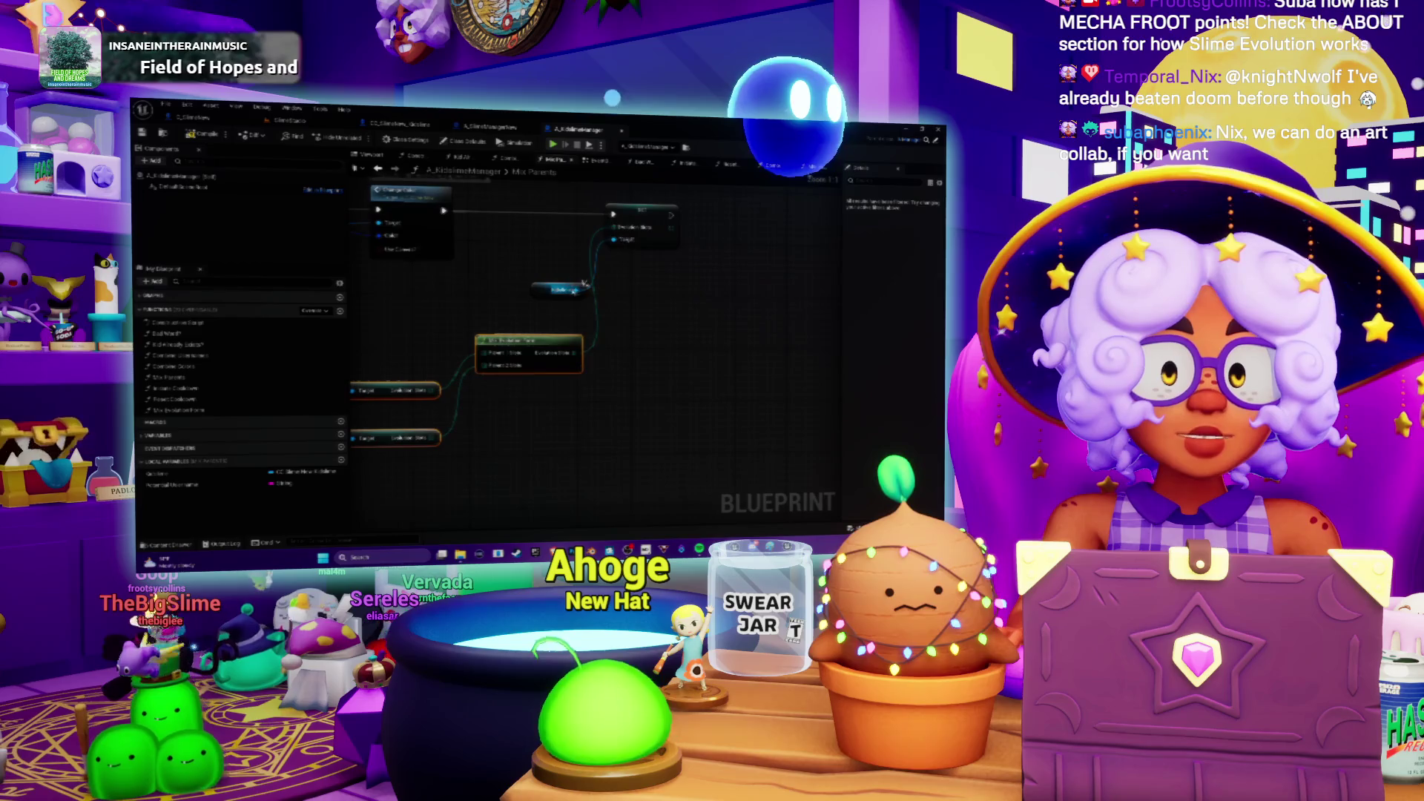
pyautogui.moveTo(576, 290); pyautogui.dragTo(612, 302)
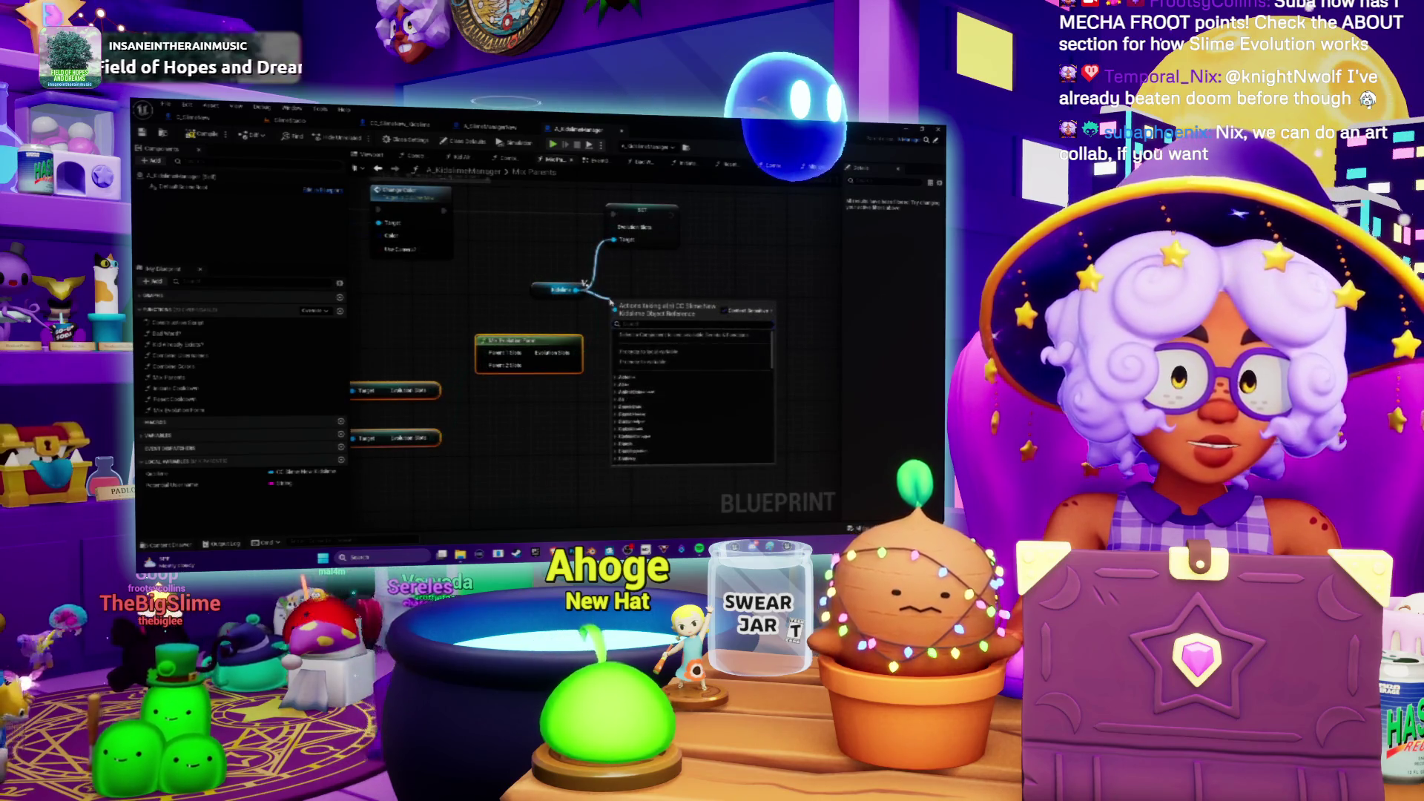
pyautogui.write('evolution')
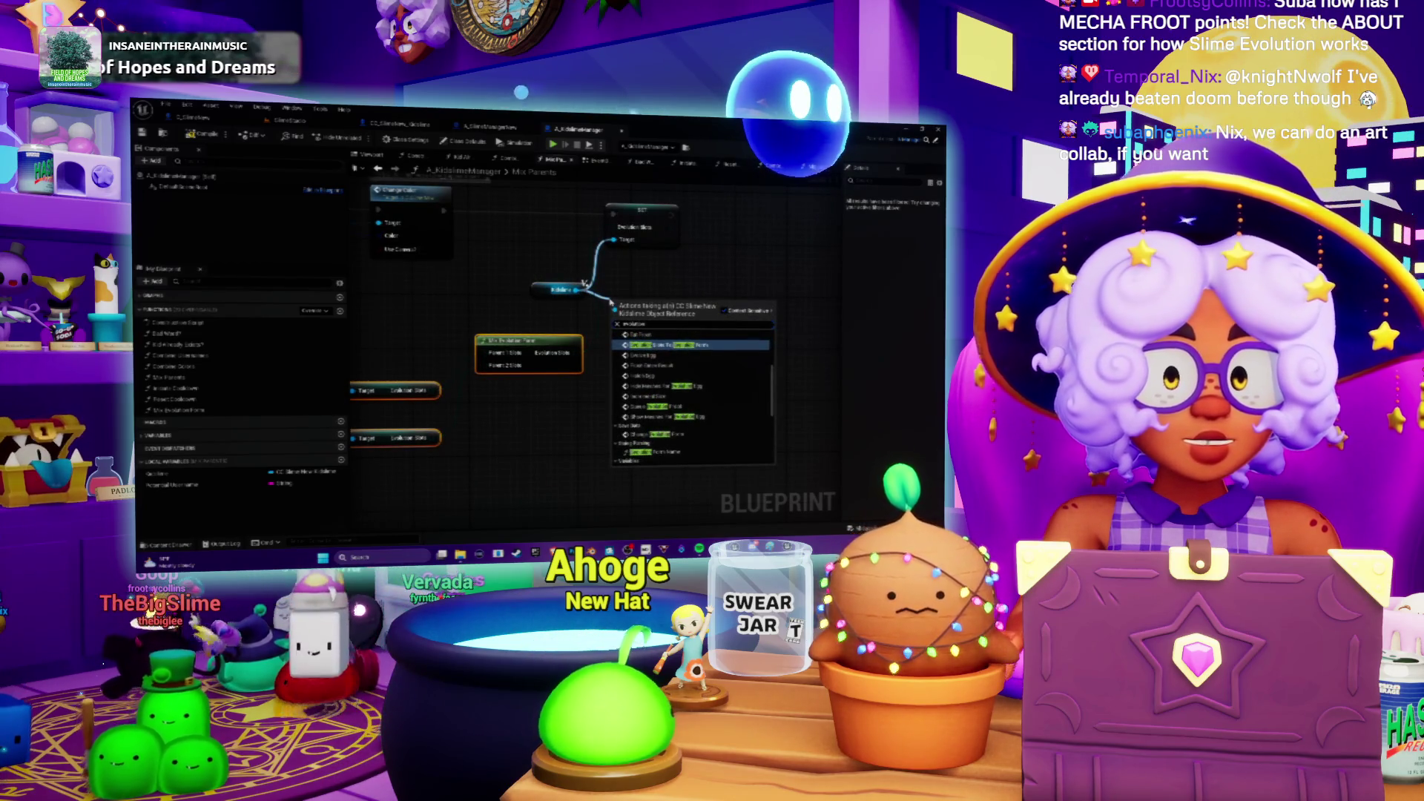
pyautogui.click(682, 340)
pyautogui.moveTo(660, 323)
pyautogui.mouseDown()
pyautogui.moveTo(760, 254)
pyautogui.moveTo(688, 338)
pyautogui.mouseUp()
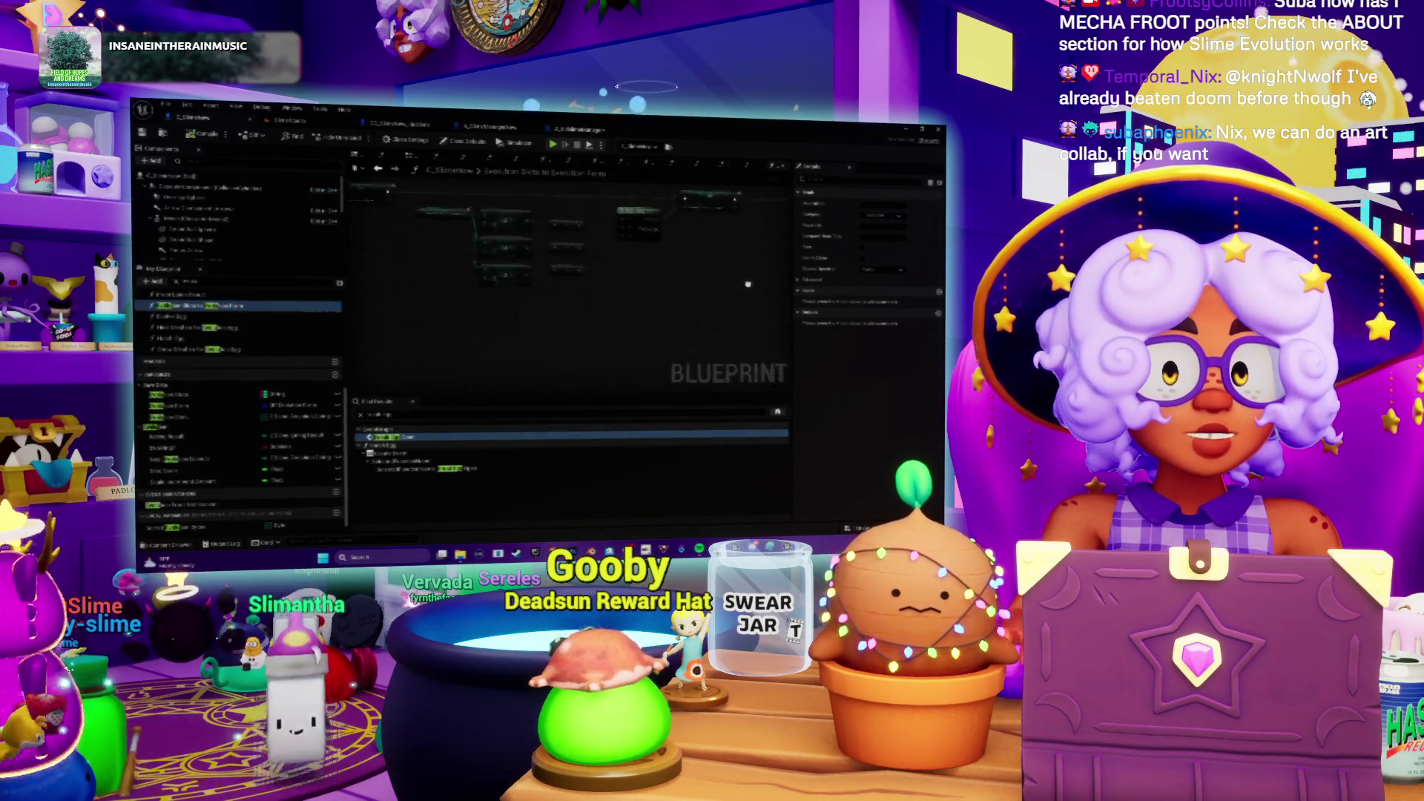
pyautogui.scroll(-3, 683, 311)
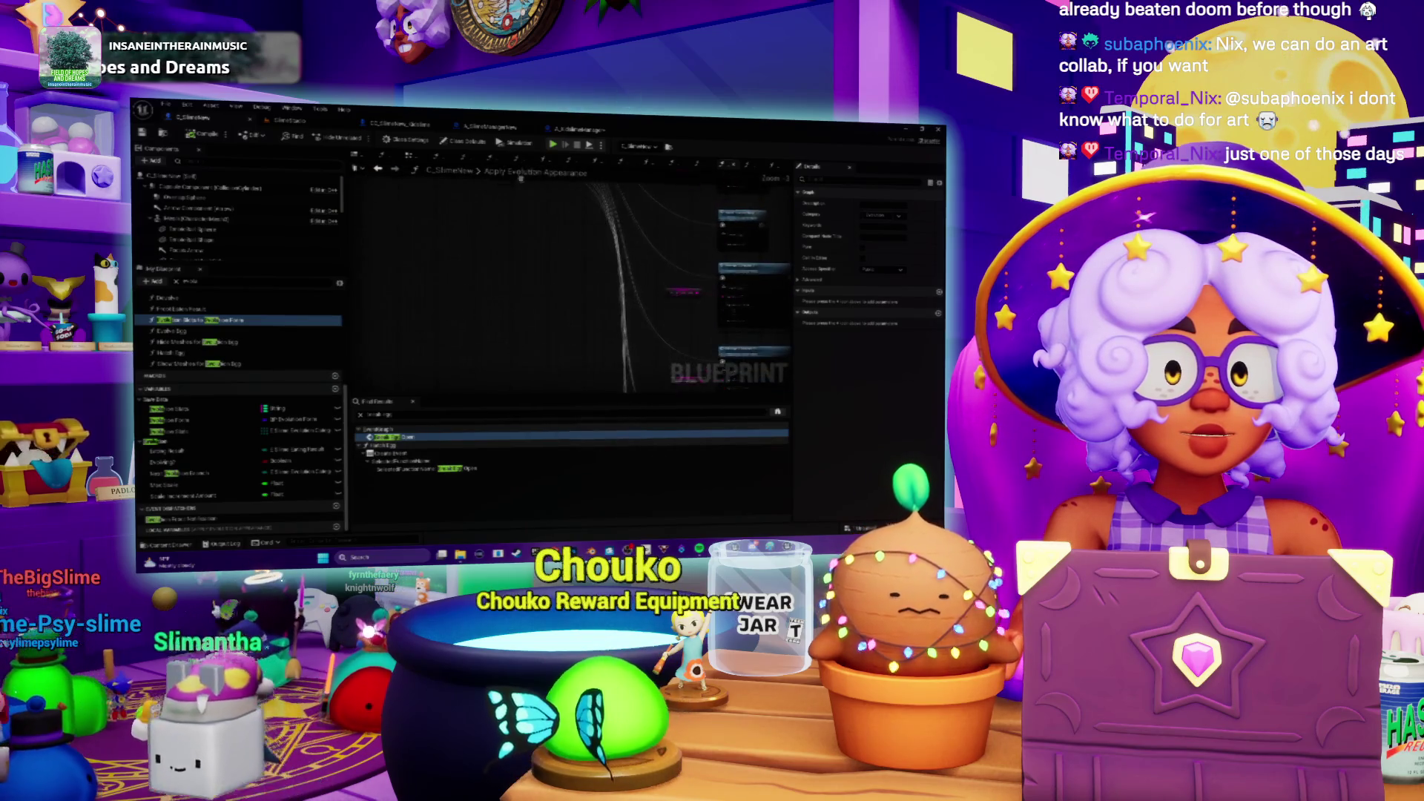
pyautogui.click(290, 121)
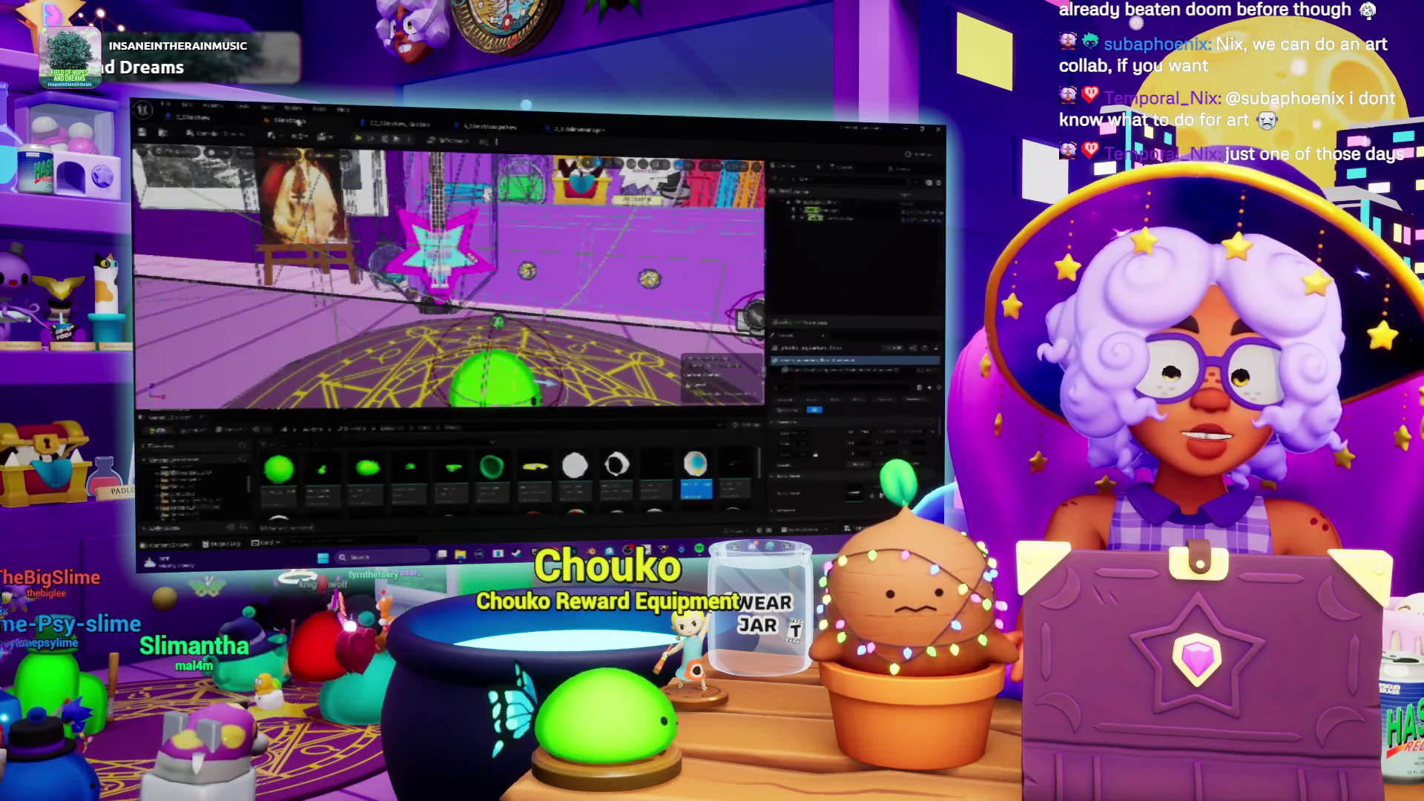
# Step: Save all unsaved assets with Save Selected and frame the camera on the magic-circle floor
pyautogui.hotkey('ctrl', 'shift', 's')
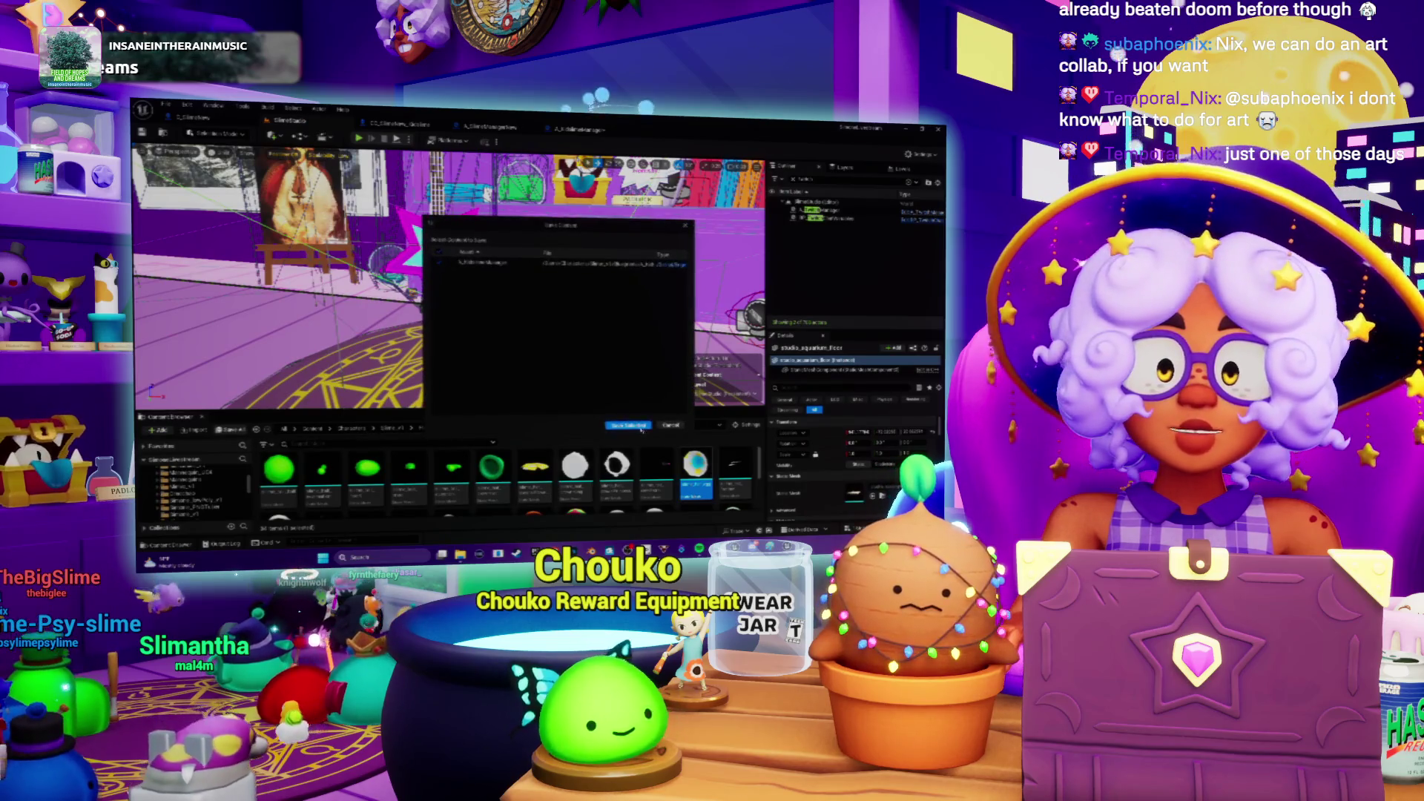
pyautogui.click(641, 428)
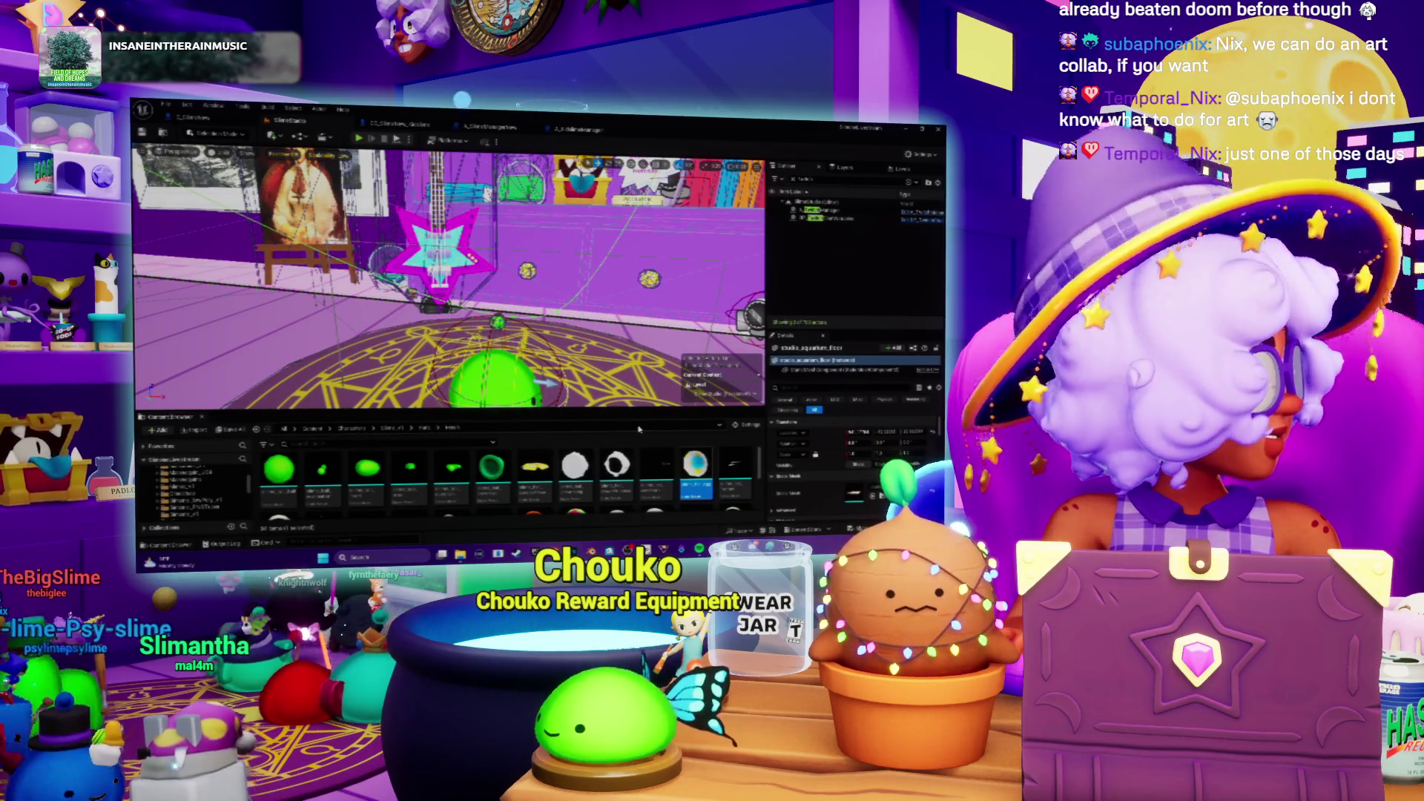
pyautogui.press('f')
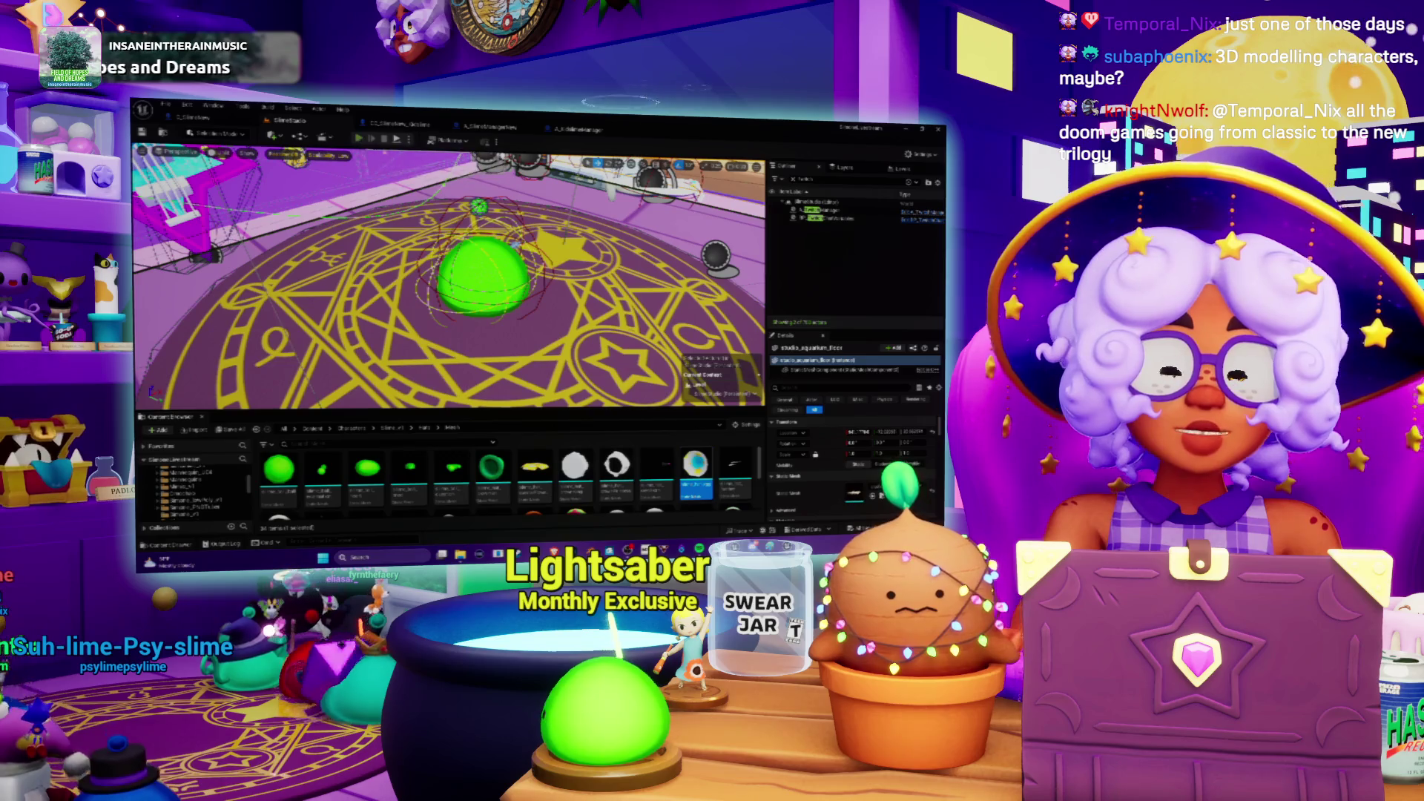
# Step: Play-test the slime scene, eject with F8, stop it, and reopen the A_KidslimeManager graph
pyautogui.hotkey('alt', 'p')
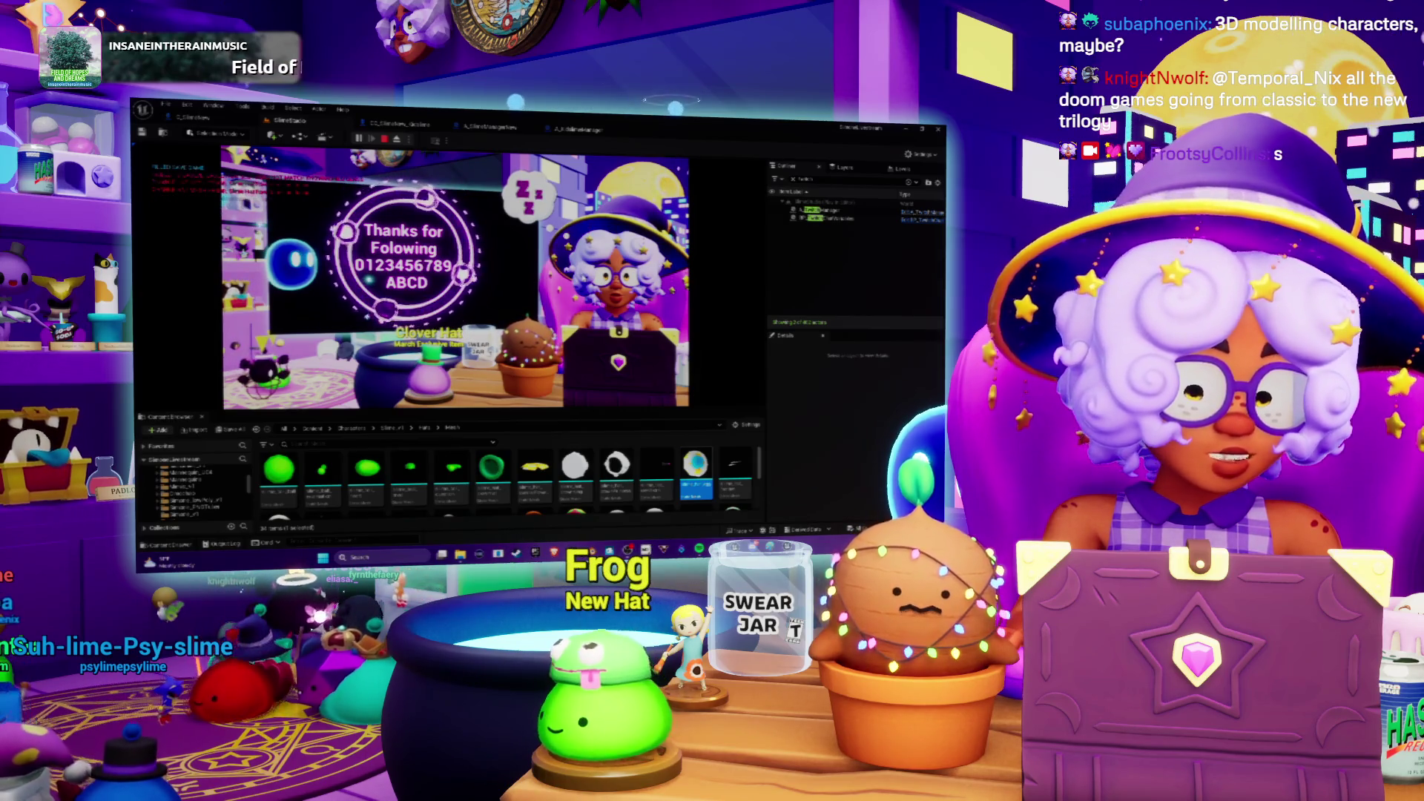
pyautogui.press('F8')
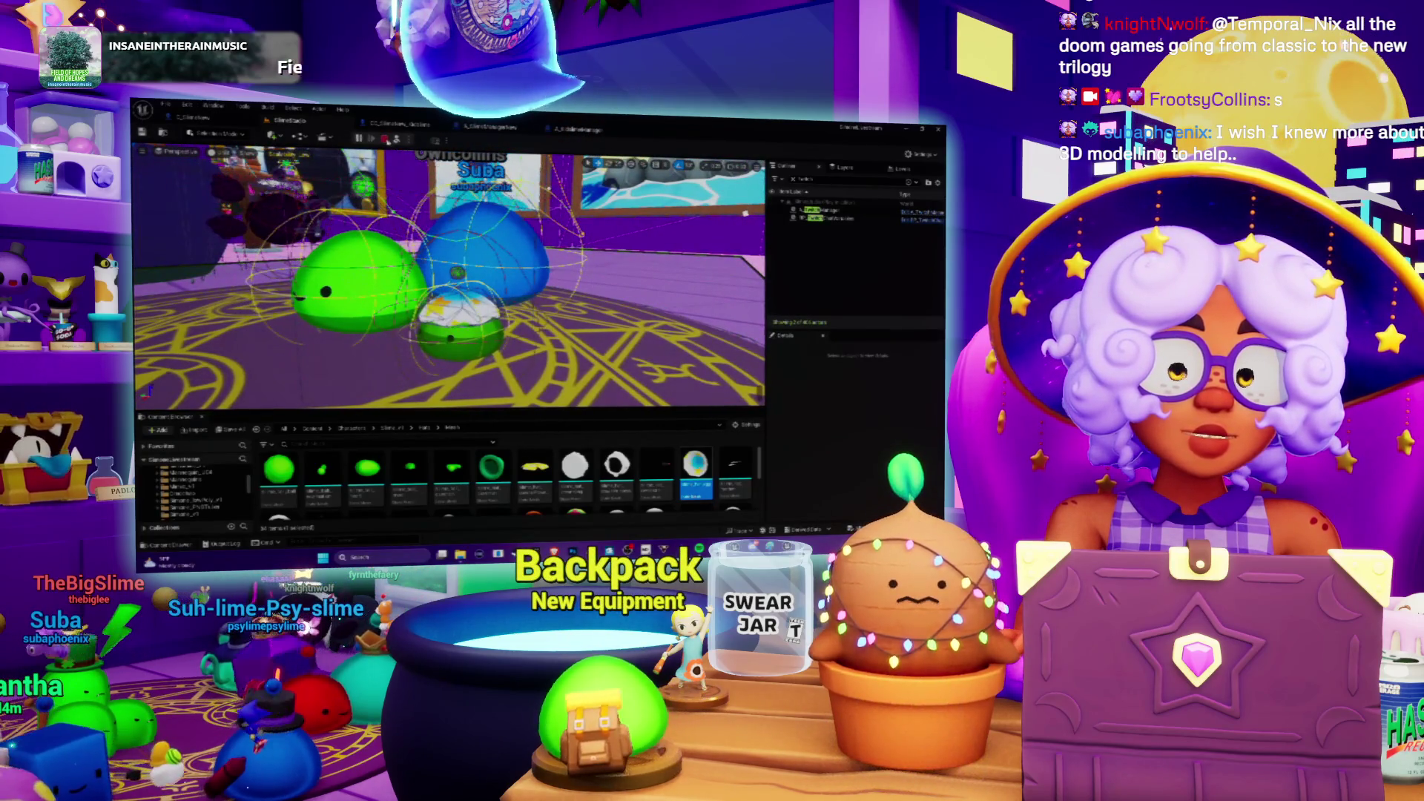
pyautogui.press('Escape')
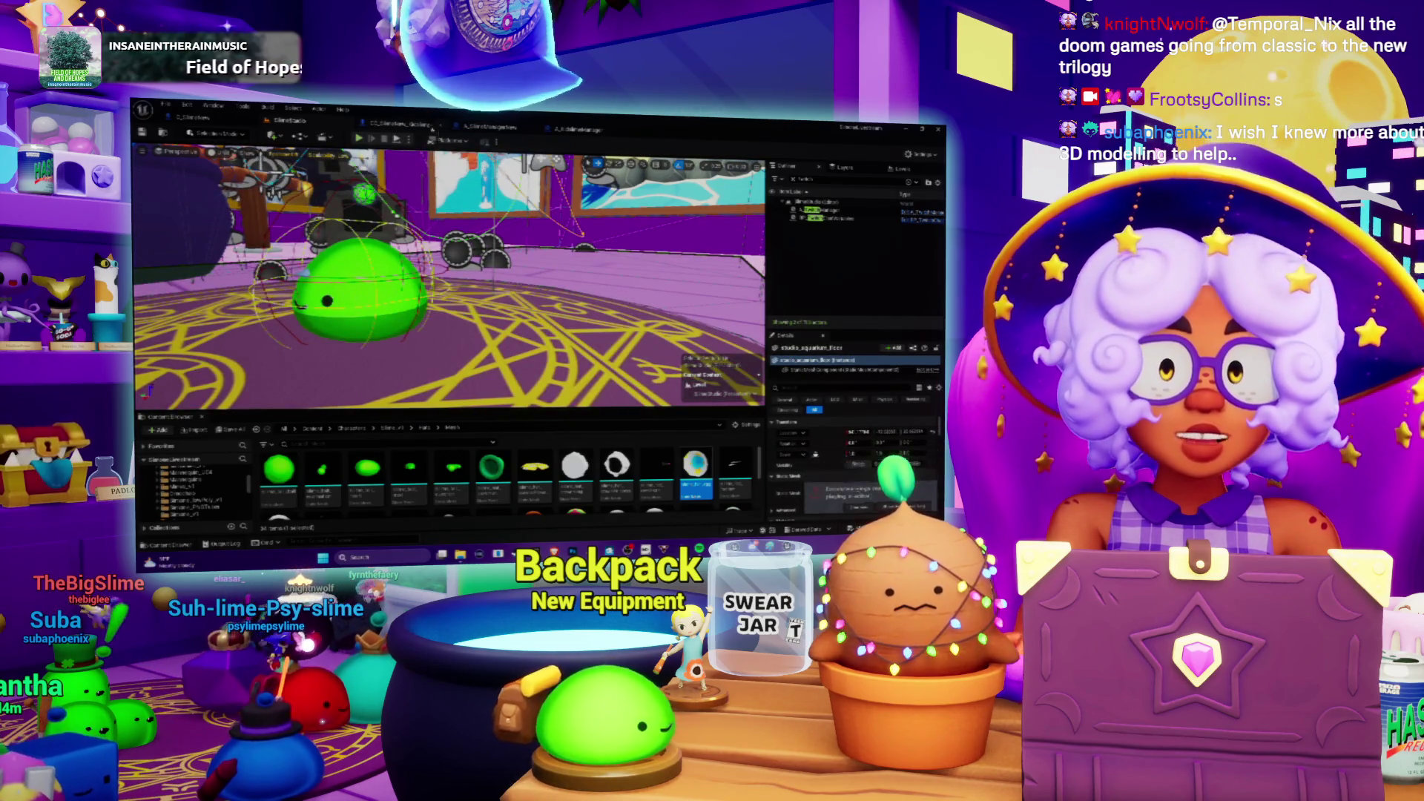
pyautogui.click(575, 131)
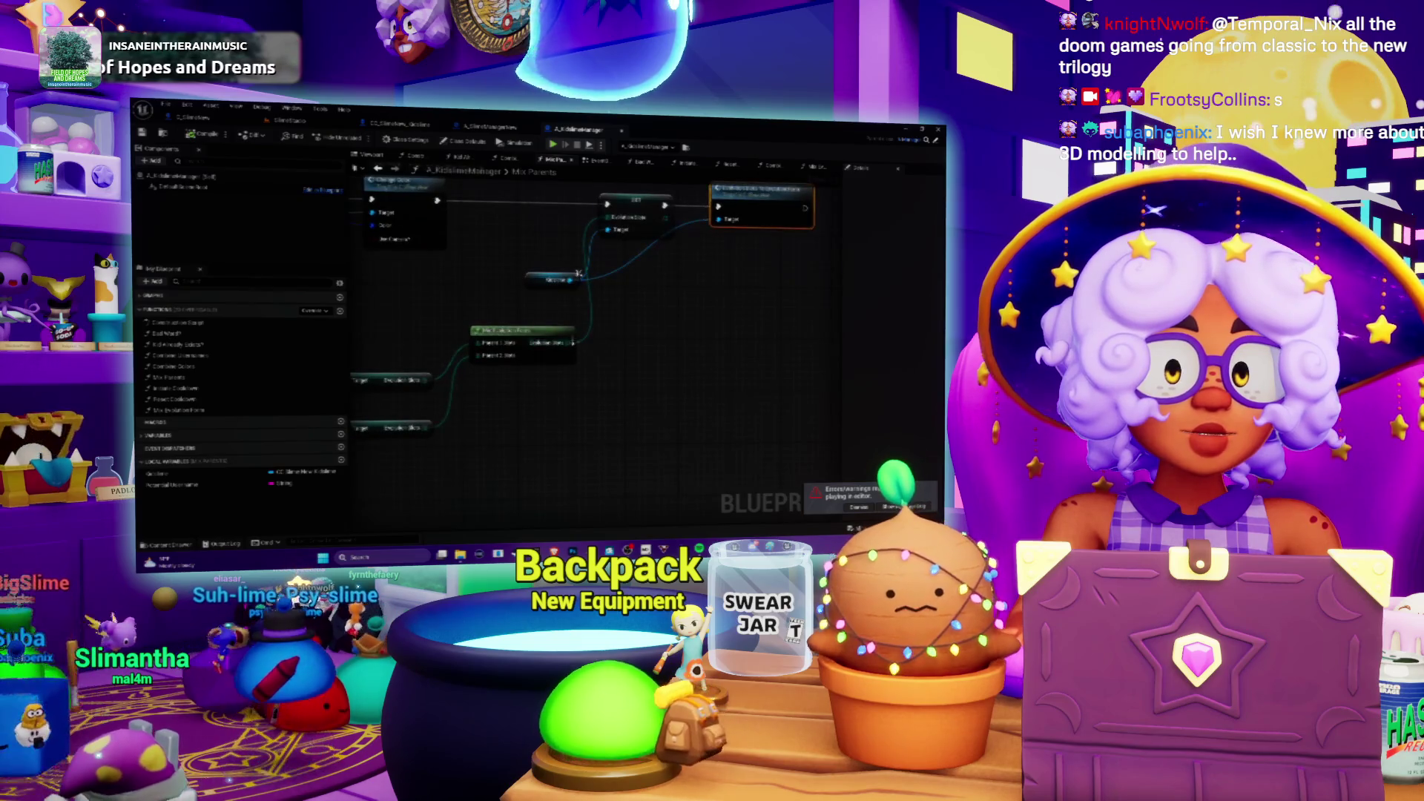
# Step: Toggle a breakpoint on the orange node, select the Mix Evolution Form node, and return to the level viewport
pyautogui.rightClick(730, 238)
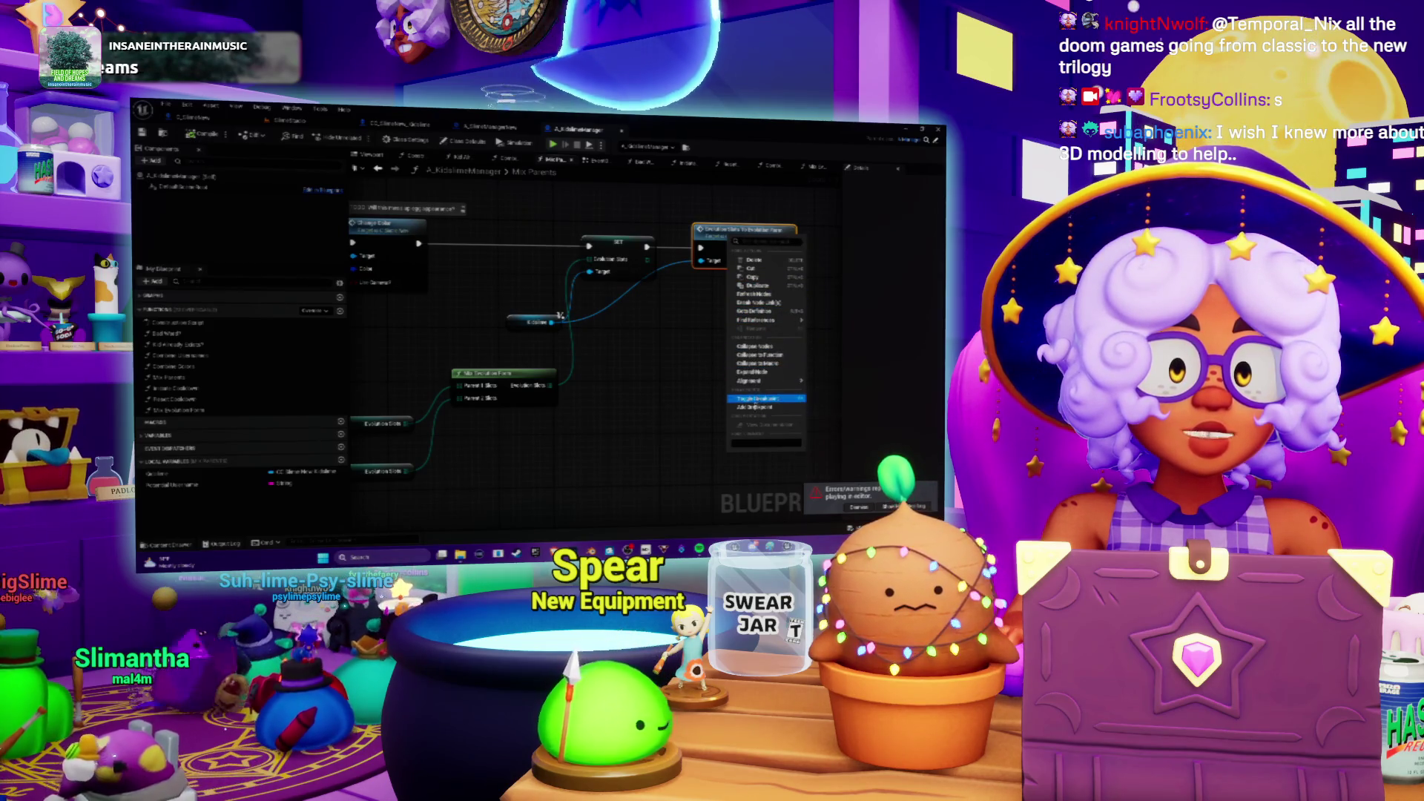
pyautogui.click(753, 400)
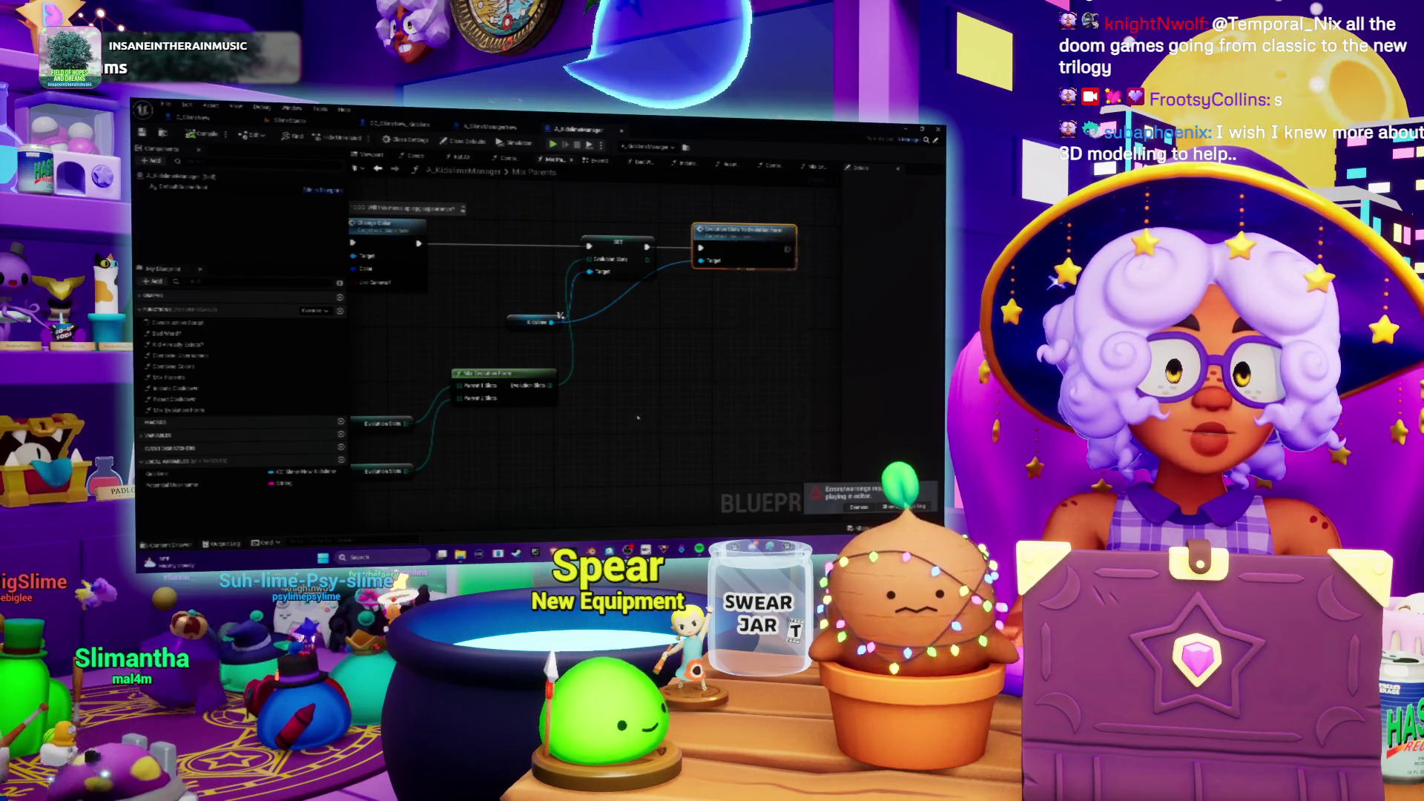
pyautogui.rightClick(550, 385)
pyautogui.click(586, 477)
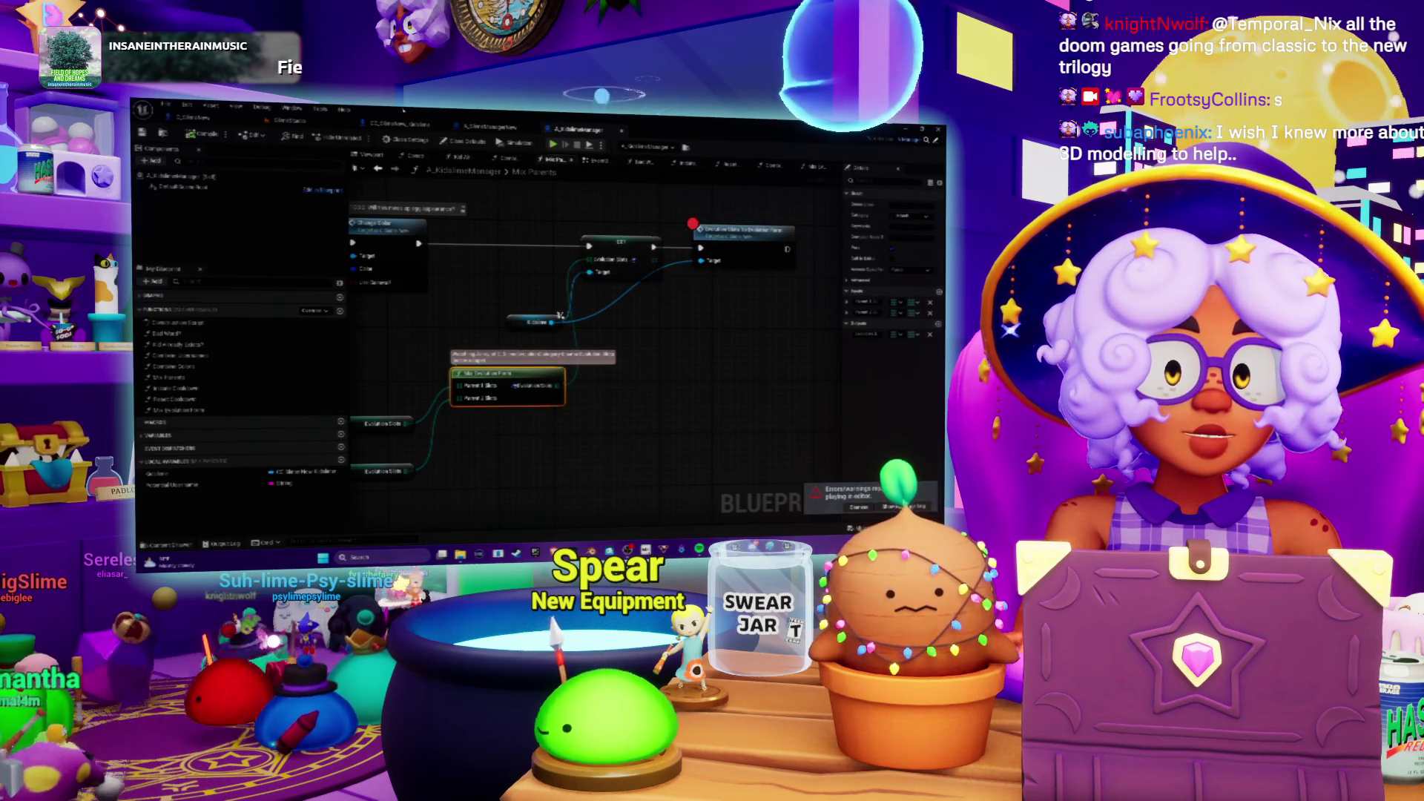
pyautogui.click(552, 144)
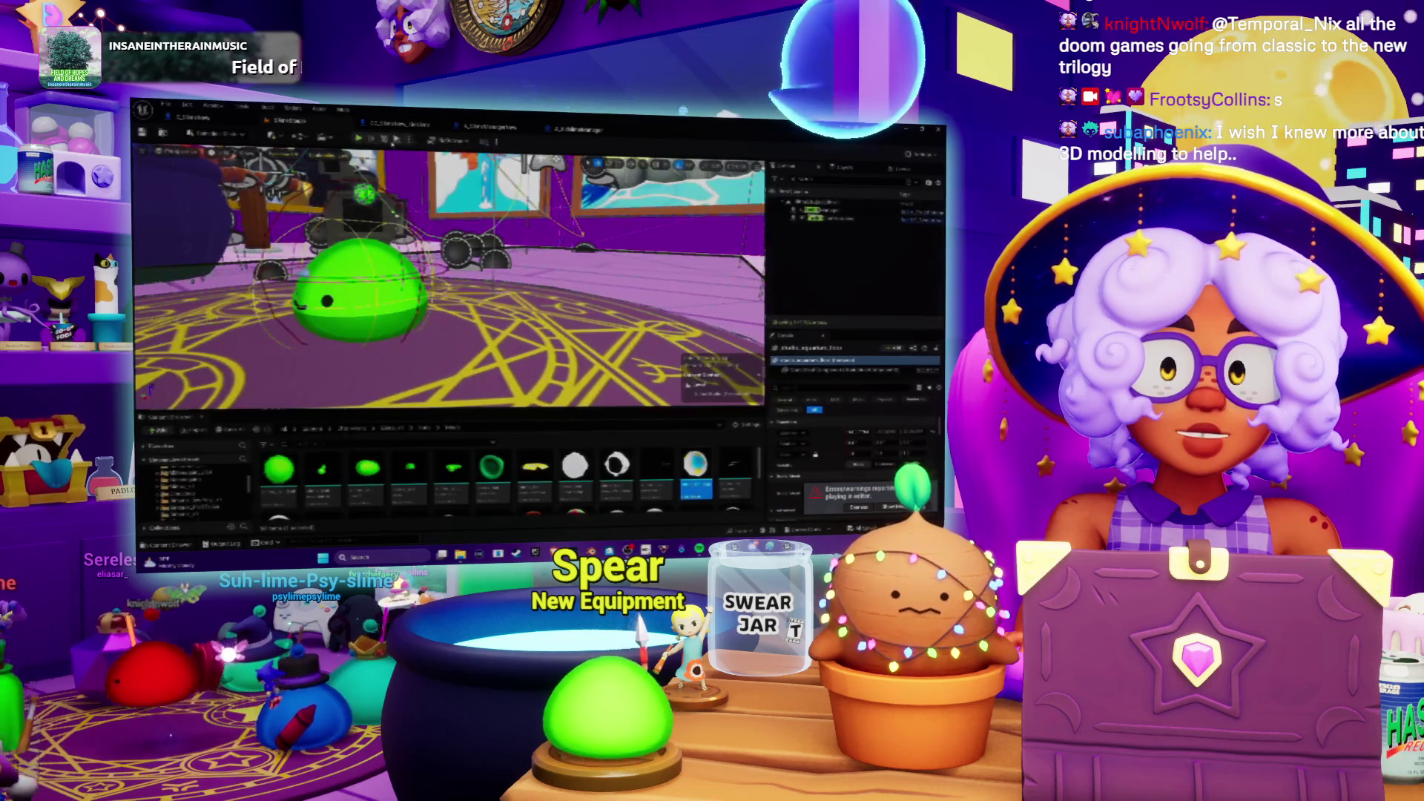
# Step: Play the level, detach the camera and fly toward the rug and green slime until the breakpoint hits
pyautogui.click(358, 139)
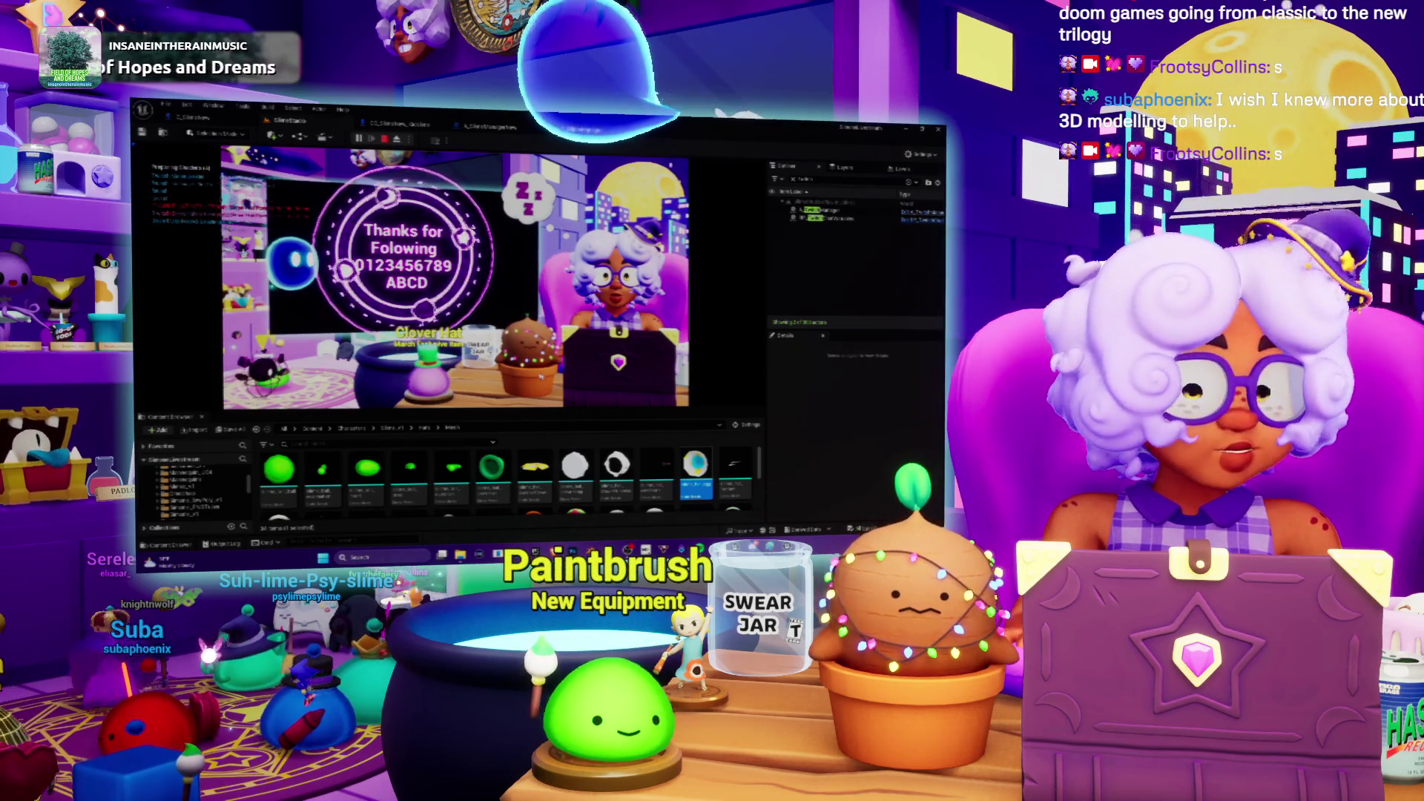
pyautogui.press('Escape')
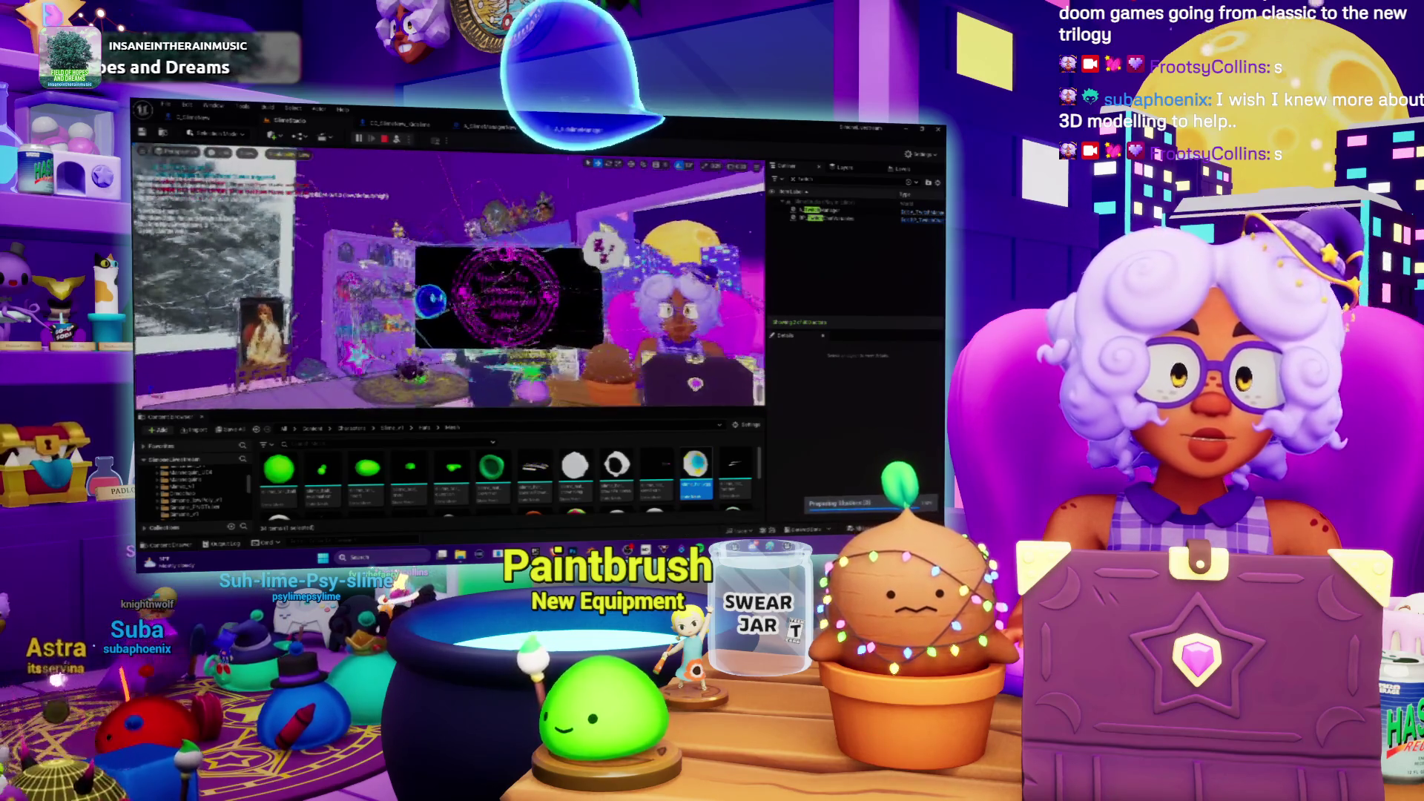
pyautogui.press('w')
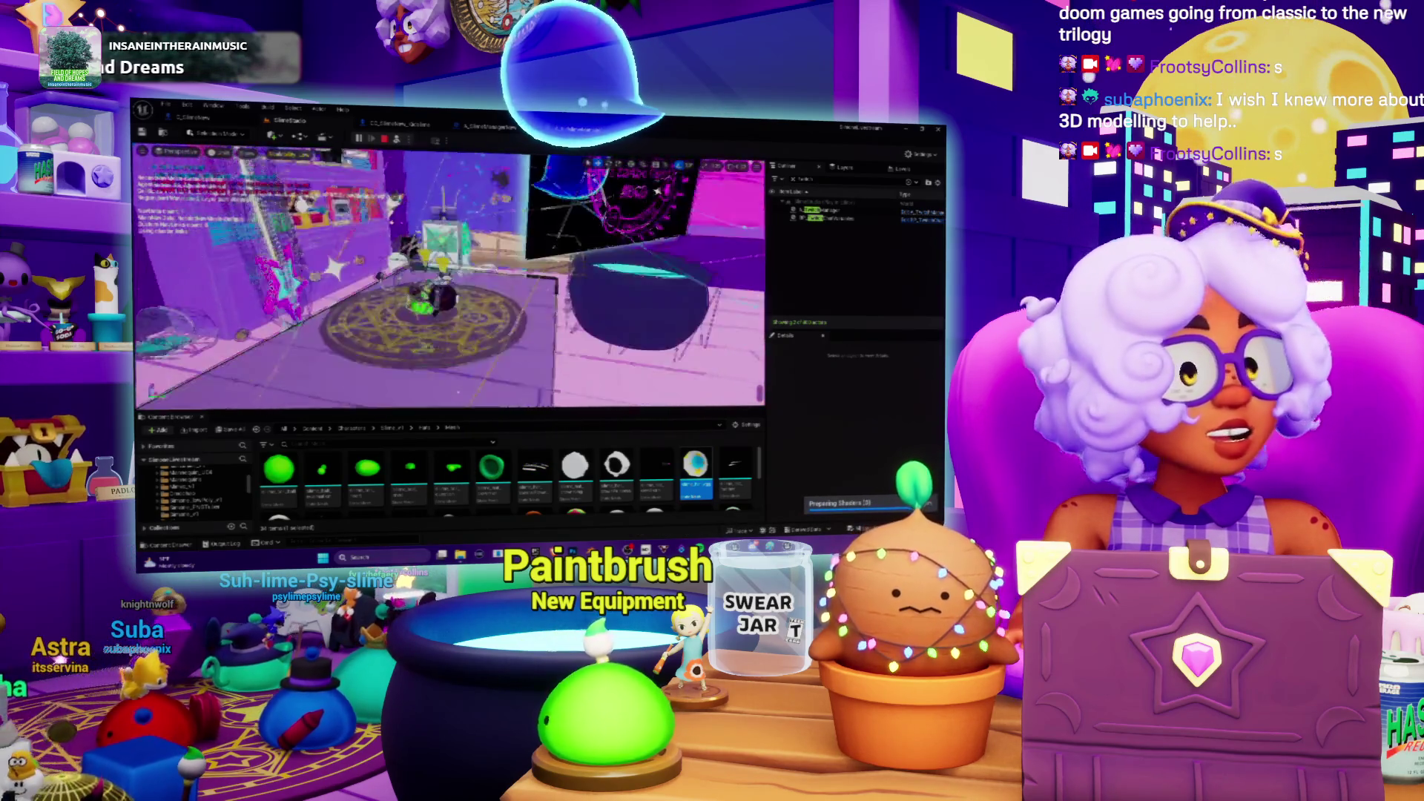
pyautogui.press('w')
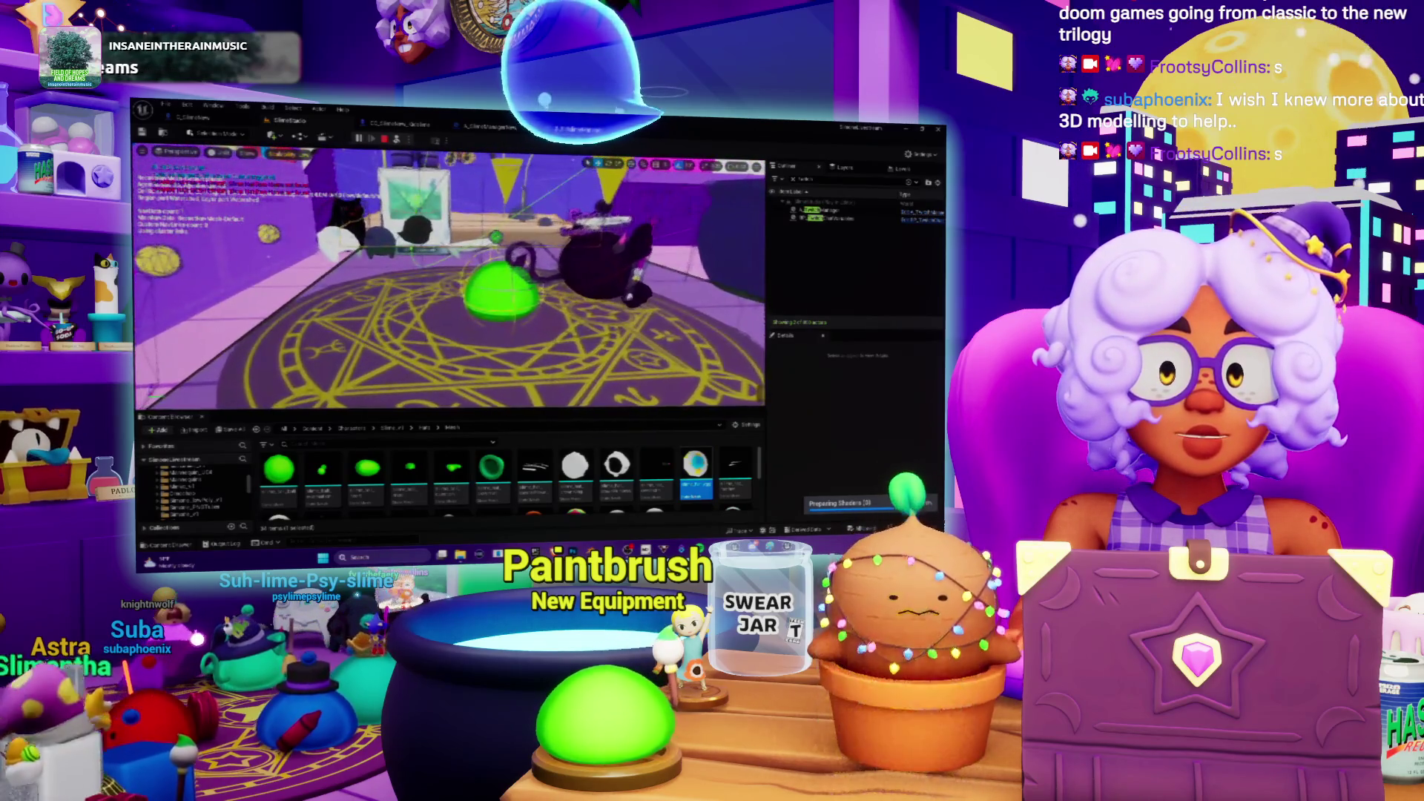
pyautogui.hotkey('alt', 'Tab')
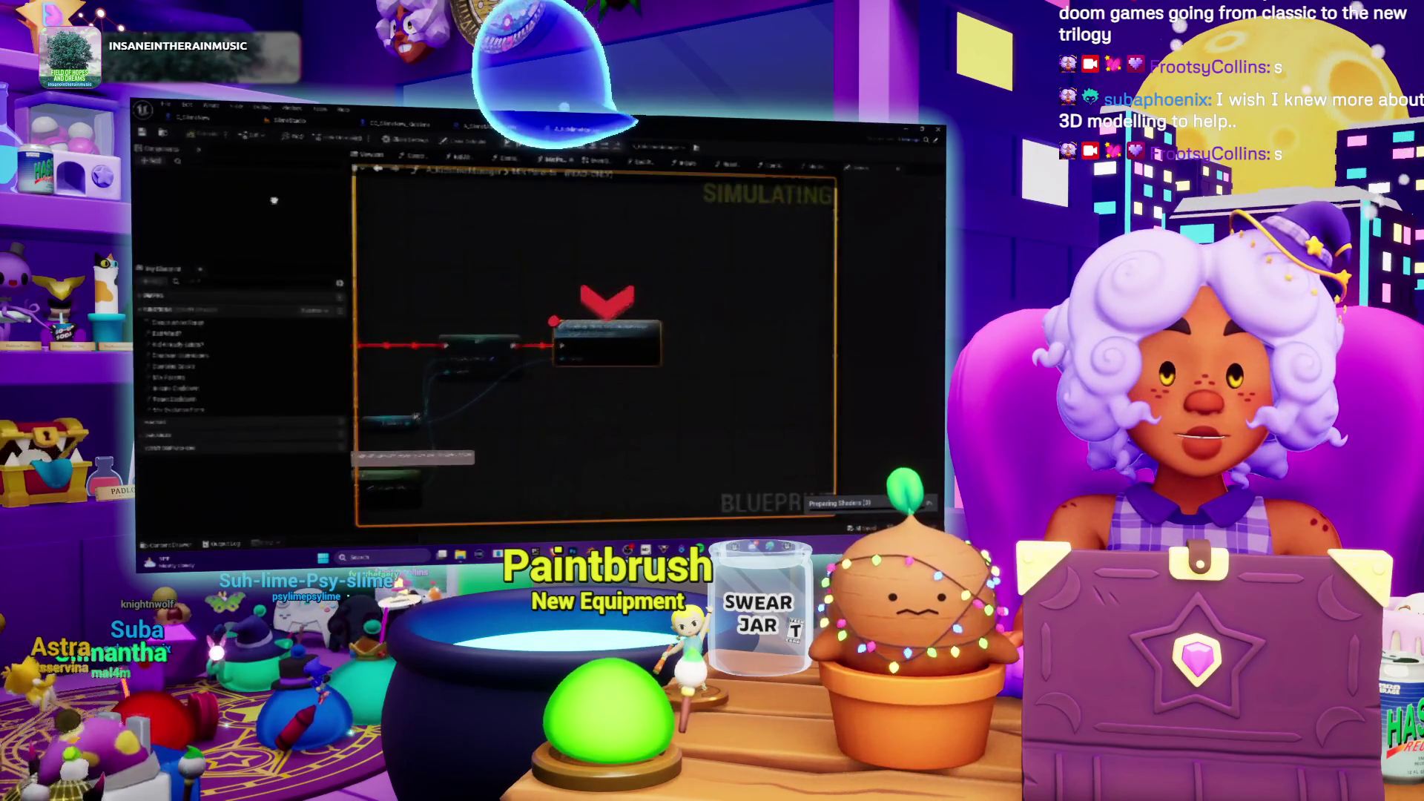
# Step: In the paused Mix Parents graph, expand the Mix Evolution Form array entries [0], [1], [2] and review surrounding nodes
pyautogui.moveTo(503, 422); pyautogui.dragTo(607, 333)
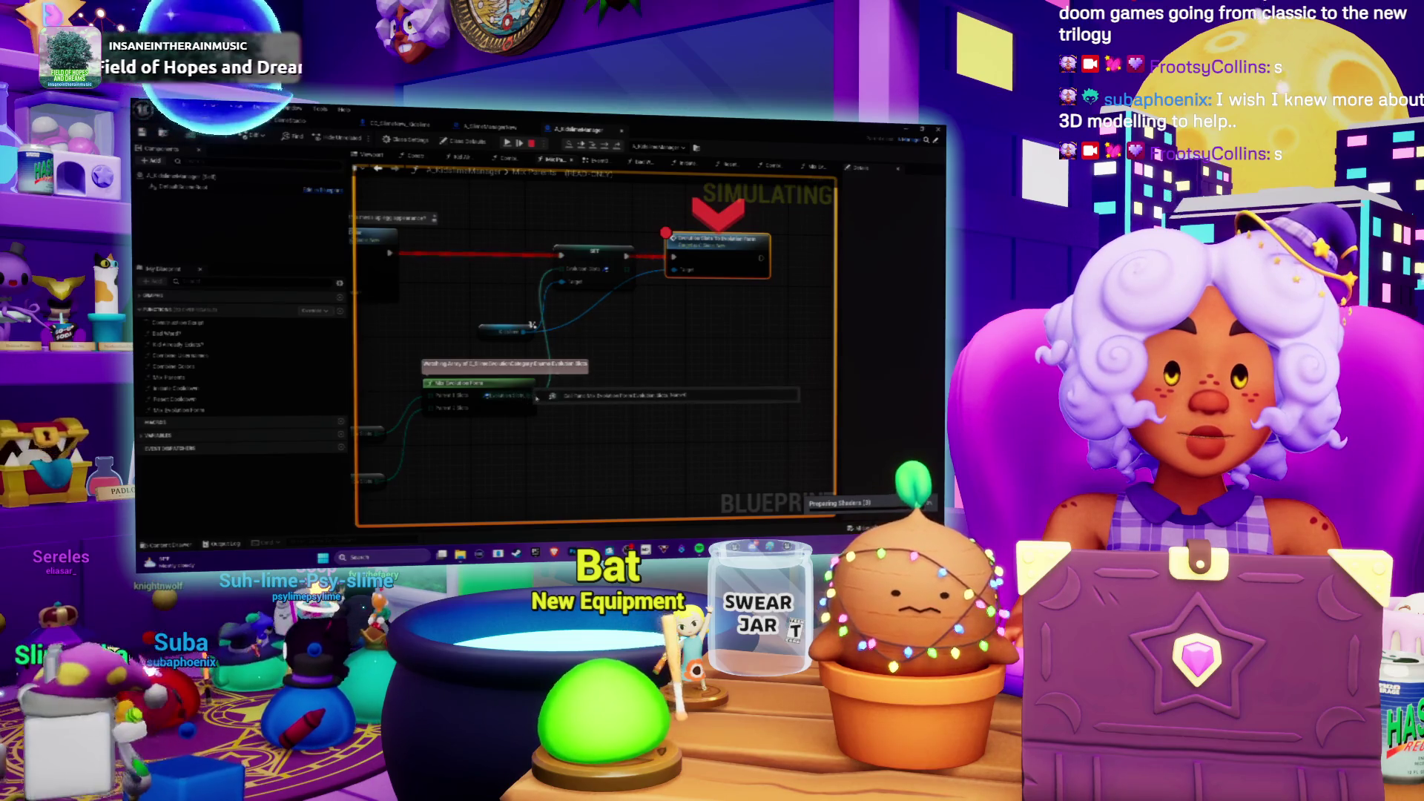
pyautogui.moveTo(553, 397); pyautogui.dragTo(663, 330)
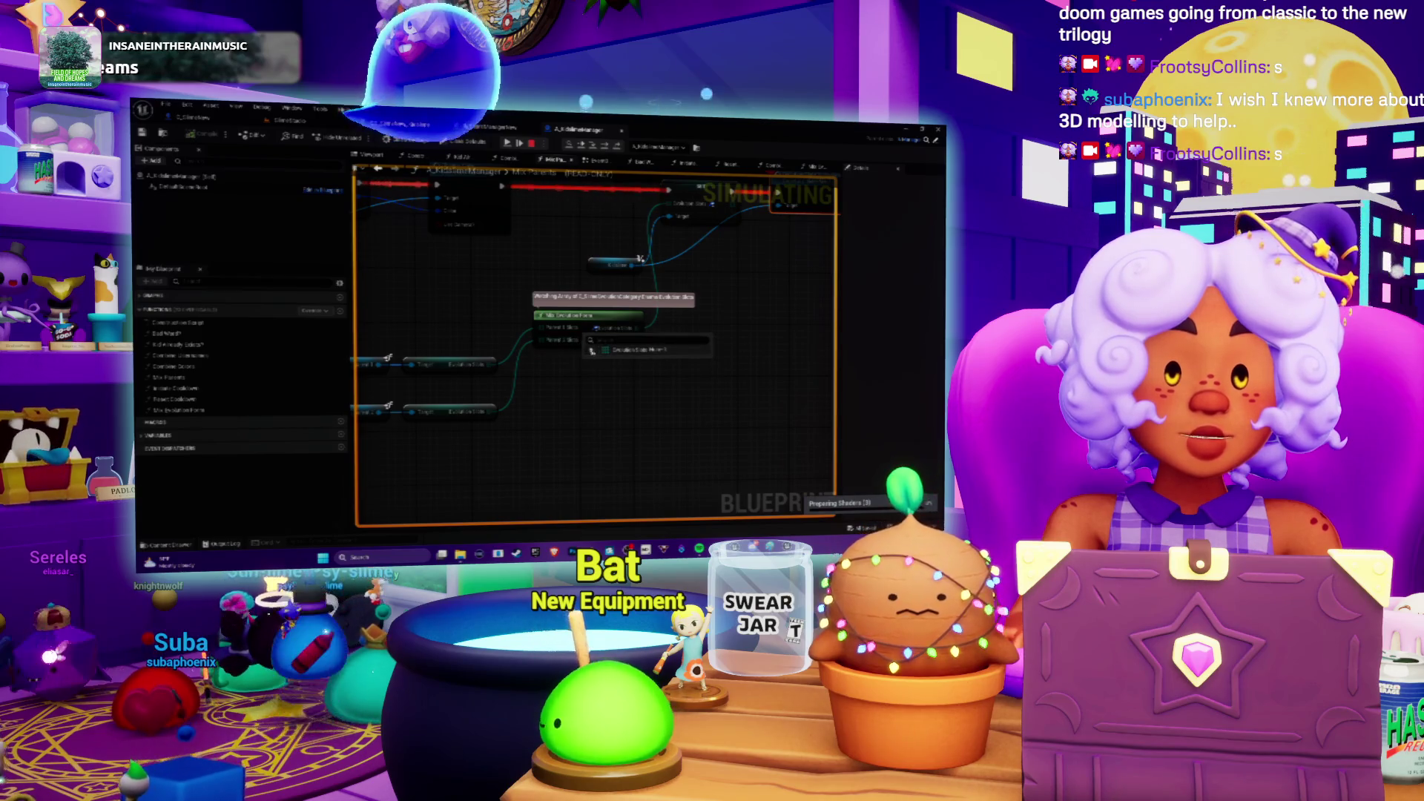
pyautogui.click(591, 350)
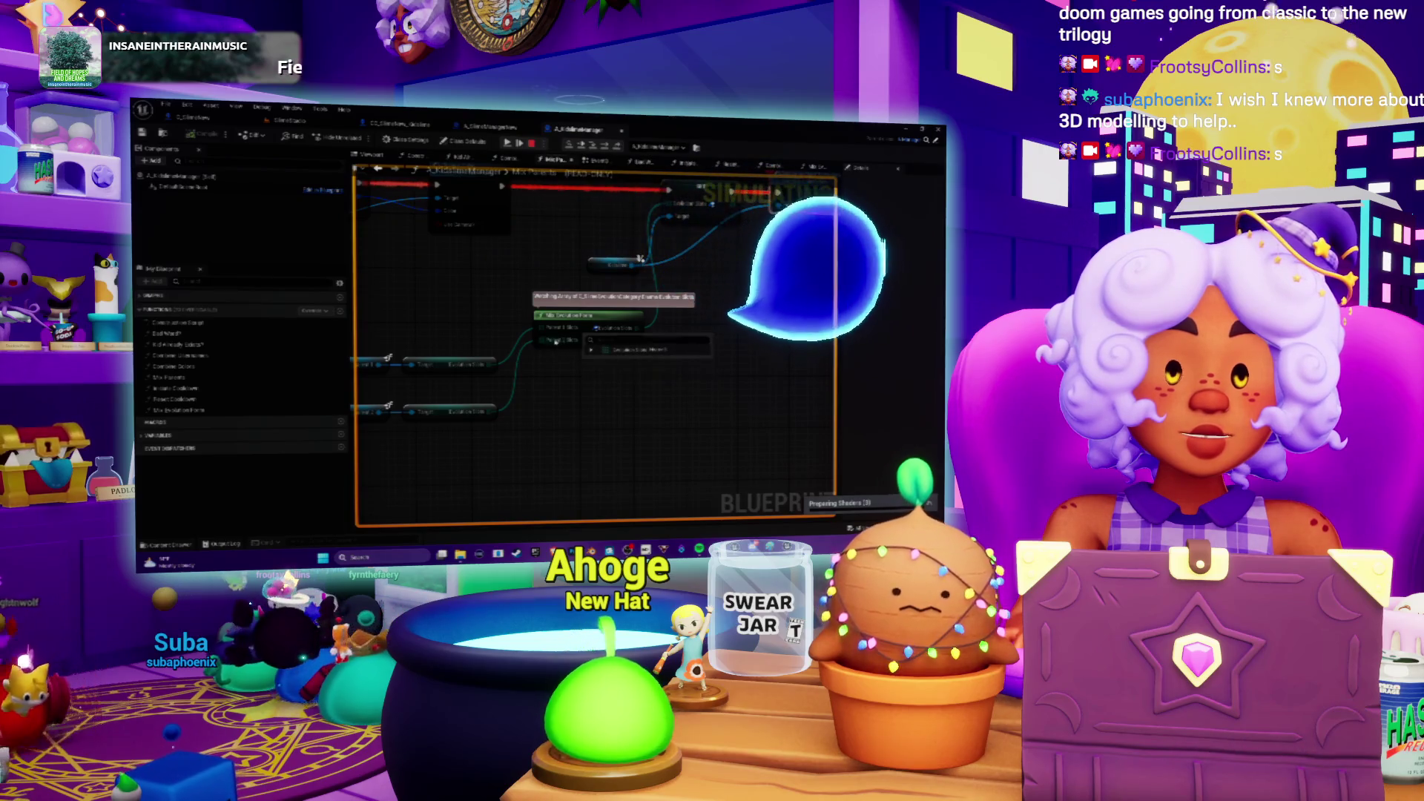
pyautogui.click(592, 352)
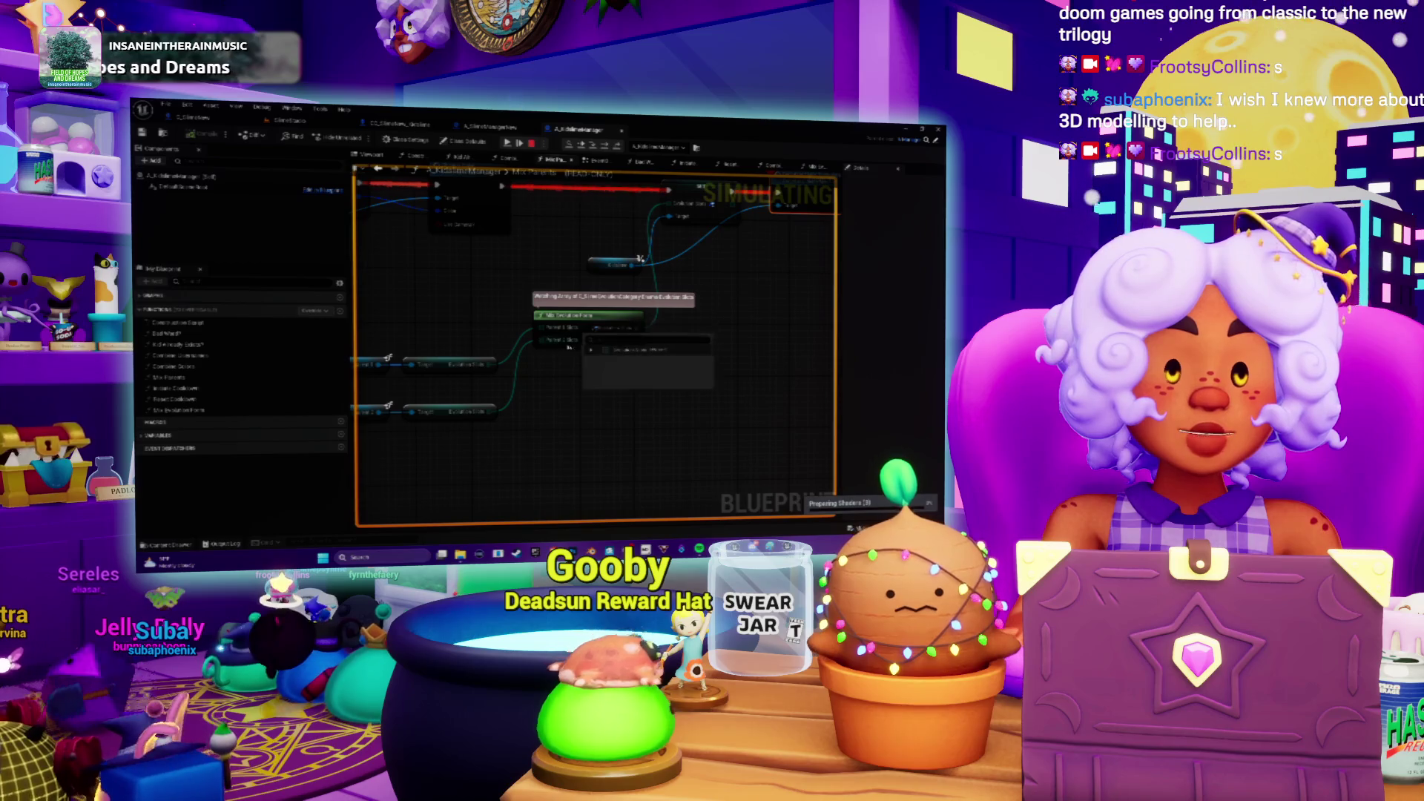
pyautogui.moveTo(541, 288); pyautogui.dragTo(615, 295)
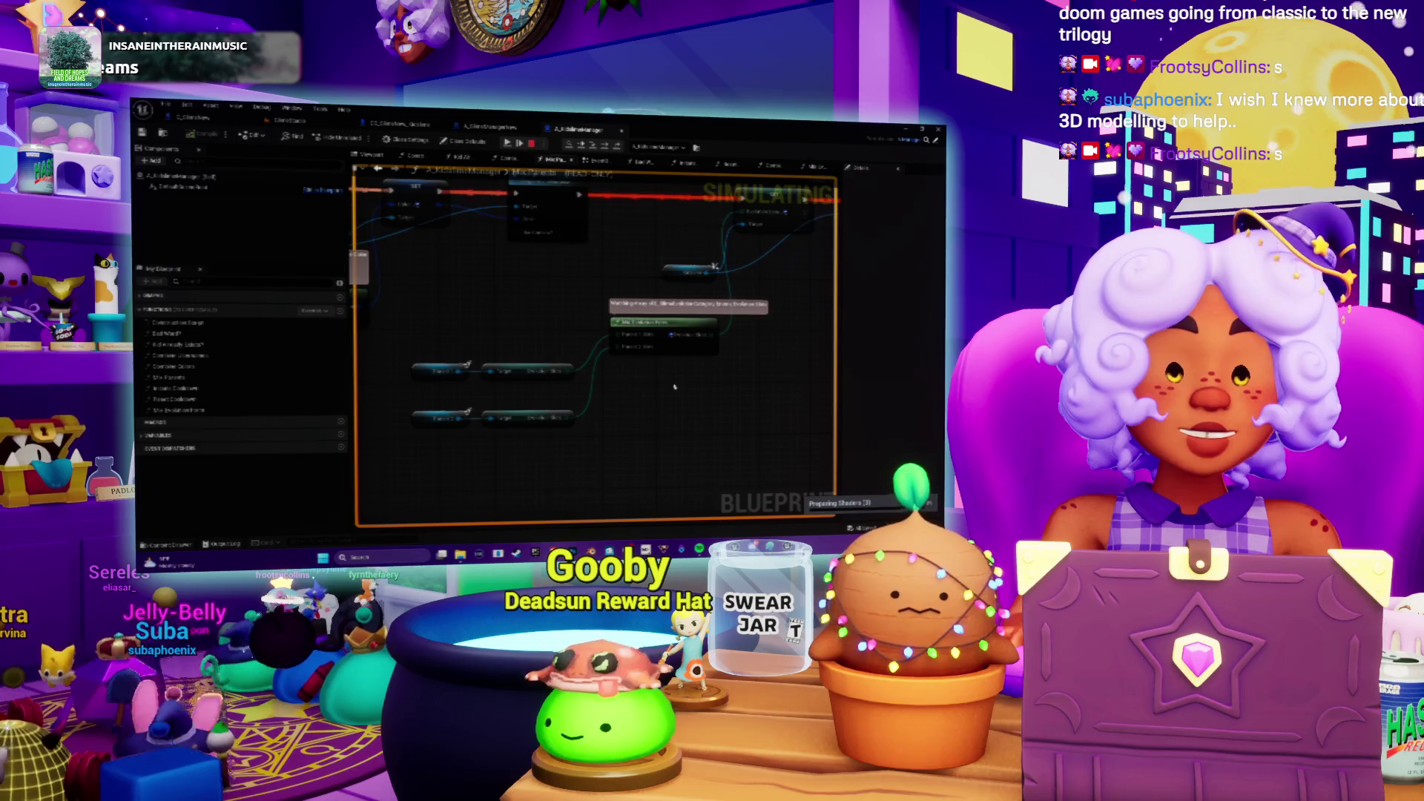
pyautogui.moveTo(633, 340)
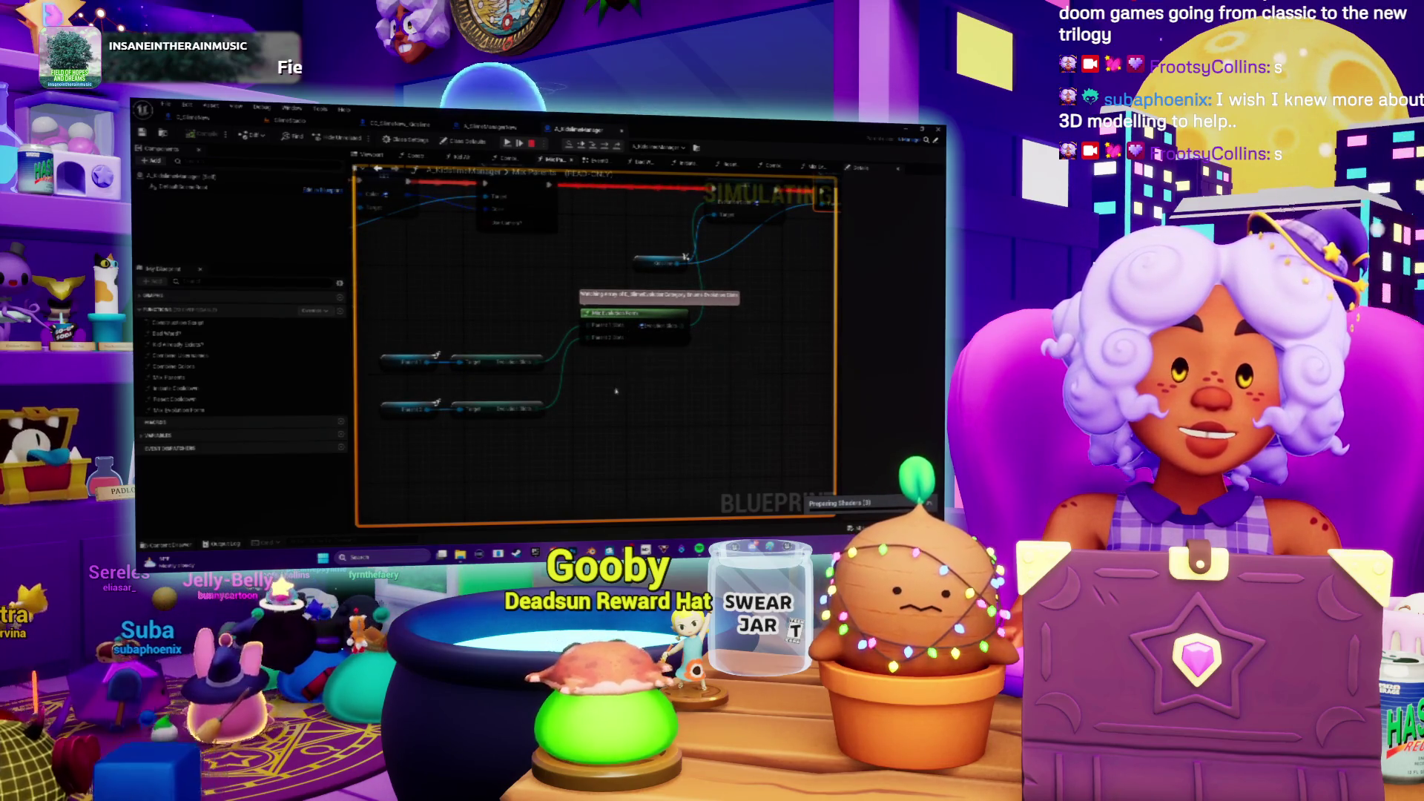
pyautogui.moveTo(410, 288)
pyautogui.mouseDown()
pyautogui.moveTo(543, 284)
pyautogui.moveTo(499, 257)
pyautogui.mouseUp()
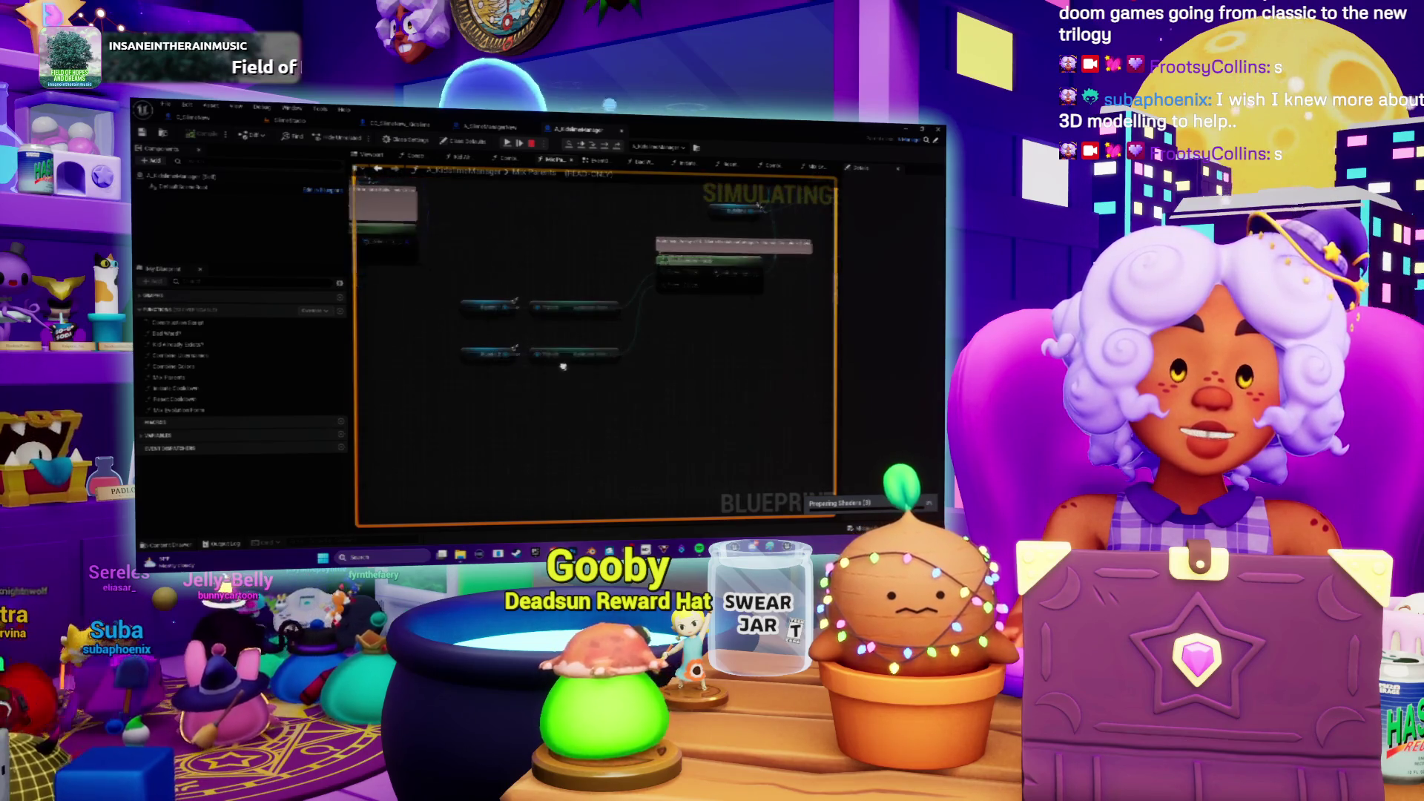
pyautogui.moveTo(635, 397); pyautogui.dragTo(821, 449)
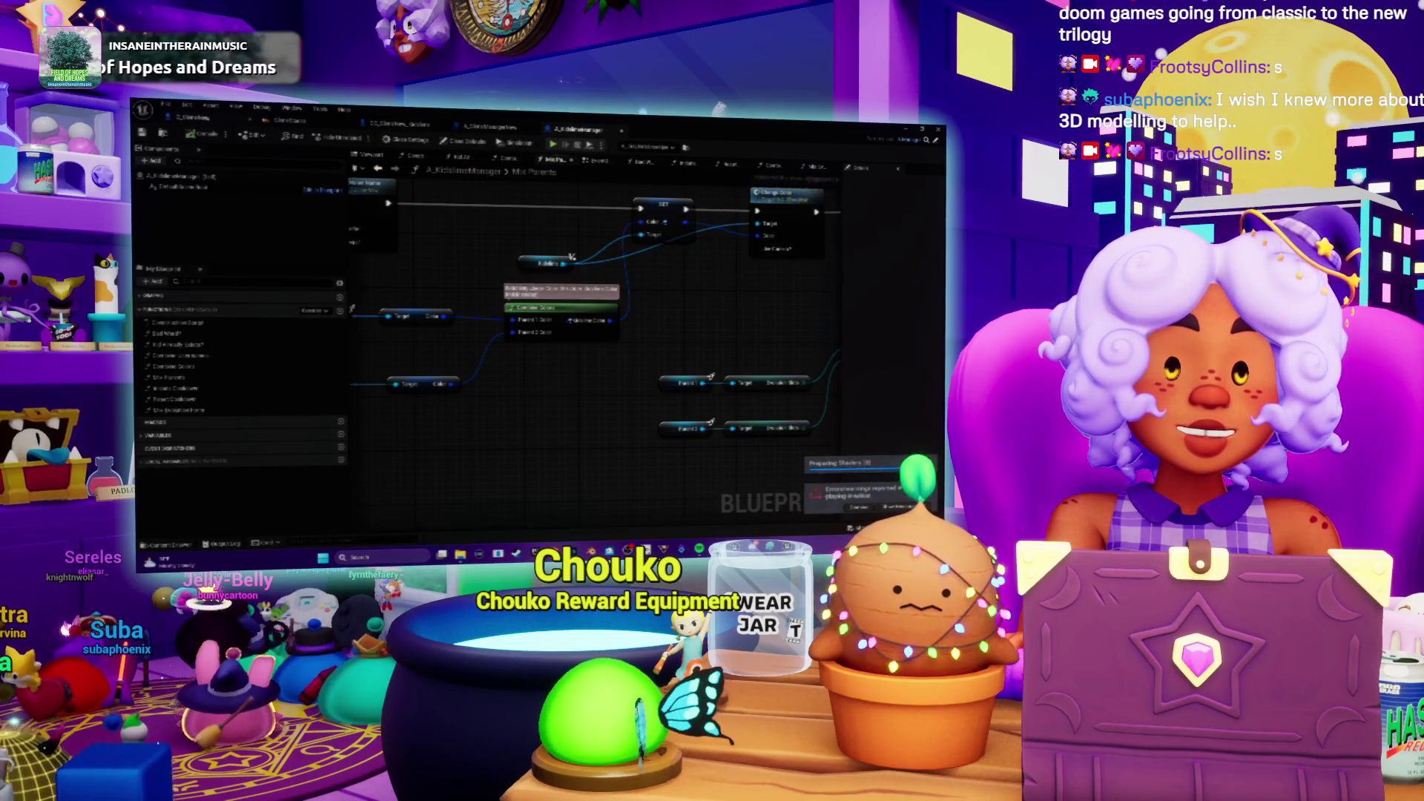
# Step: Stop the session, enlarge the Content Browser, select the grey sphere folder, and choose Import there
pyautogui.click(531, 144)
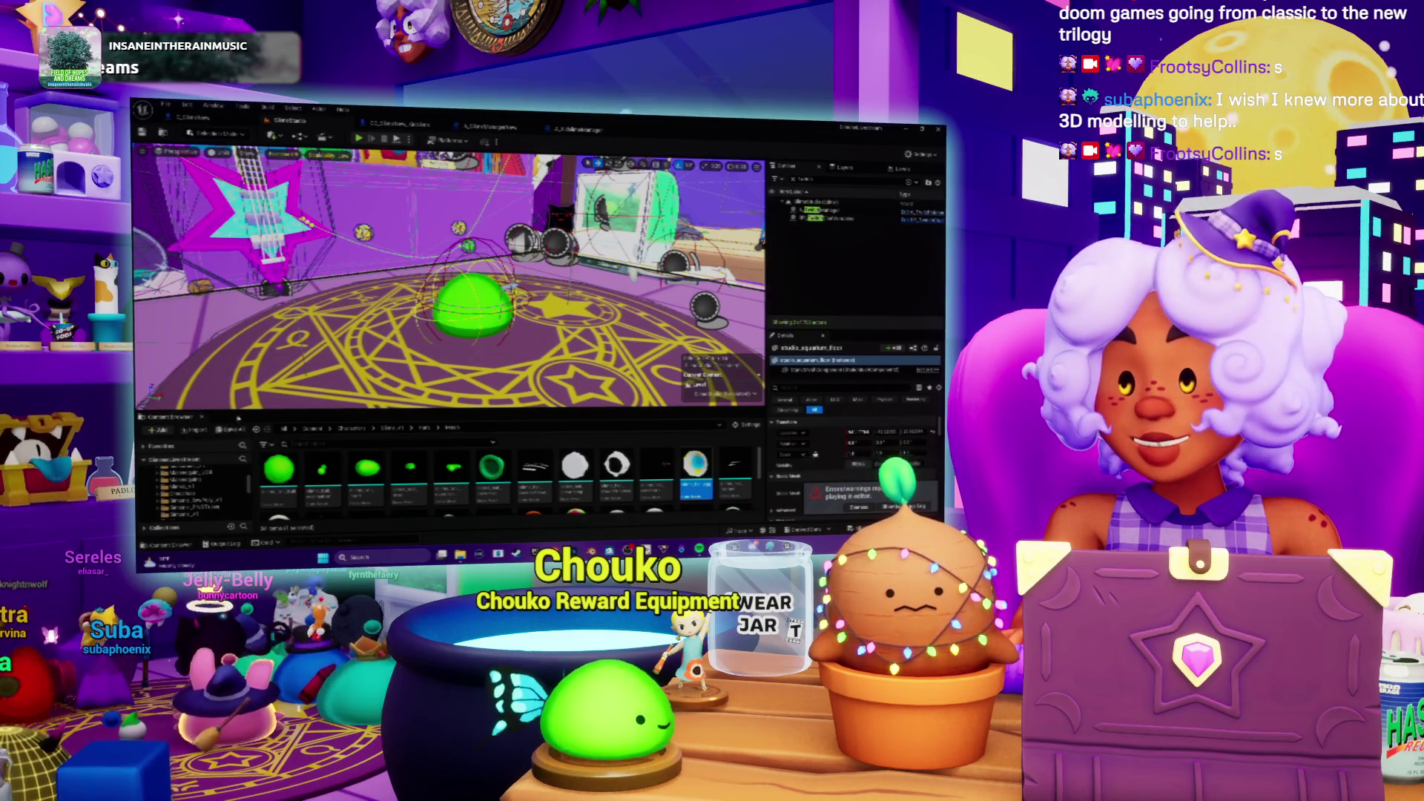
pyautogui.moveTo(445, 411); pyautogui.dragTo(445, 286)
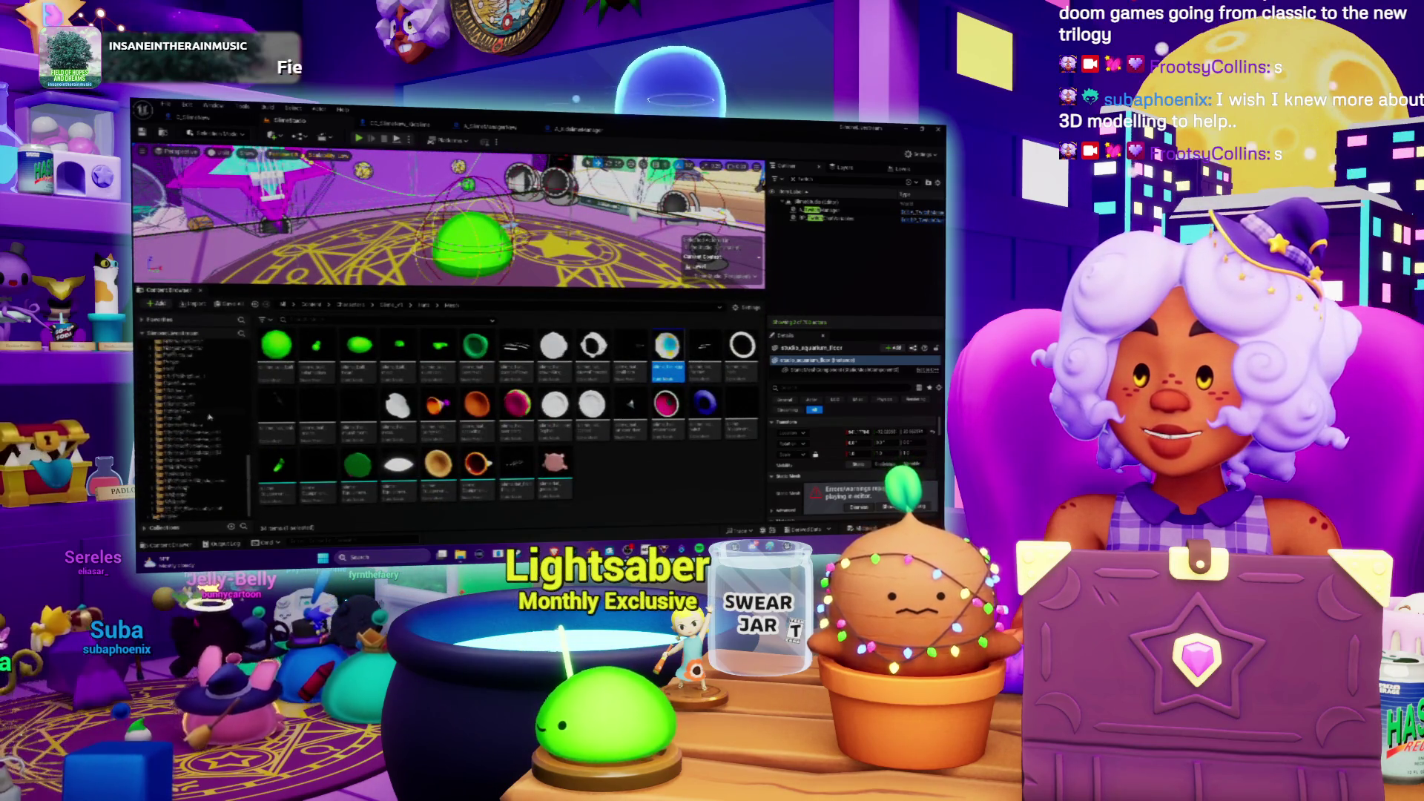
pyautogui.click(181, 384)
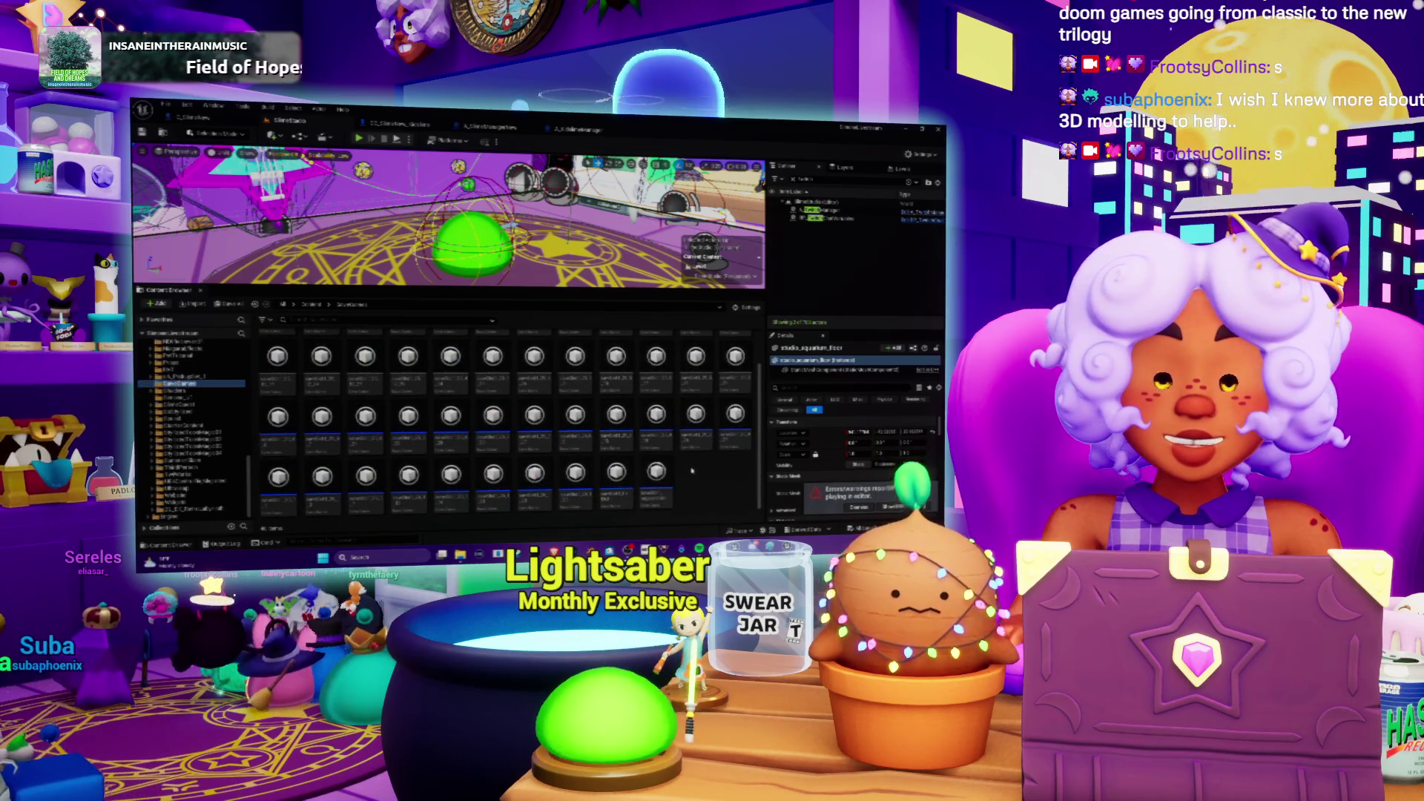
pyautogui.rightClick(692, 469)
pyautogui.click(738, 157)
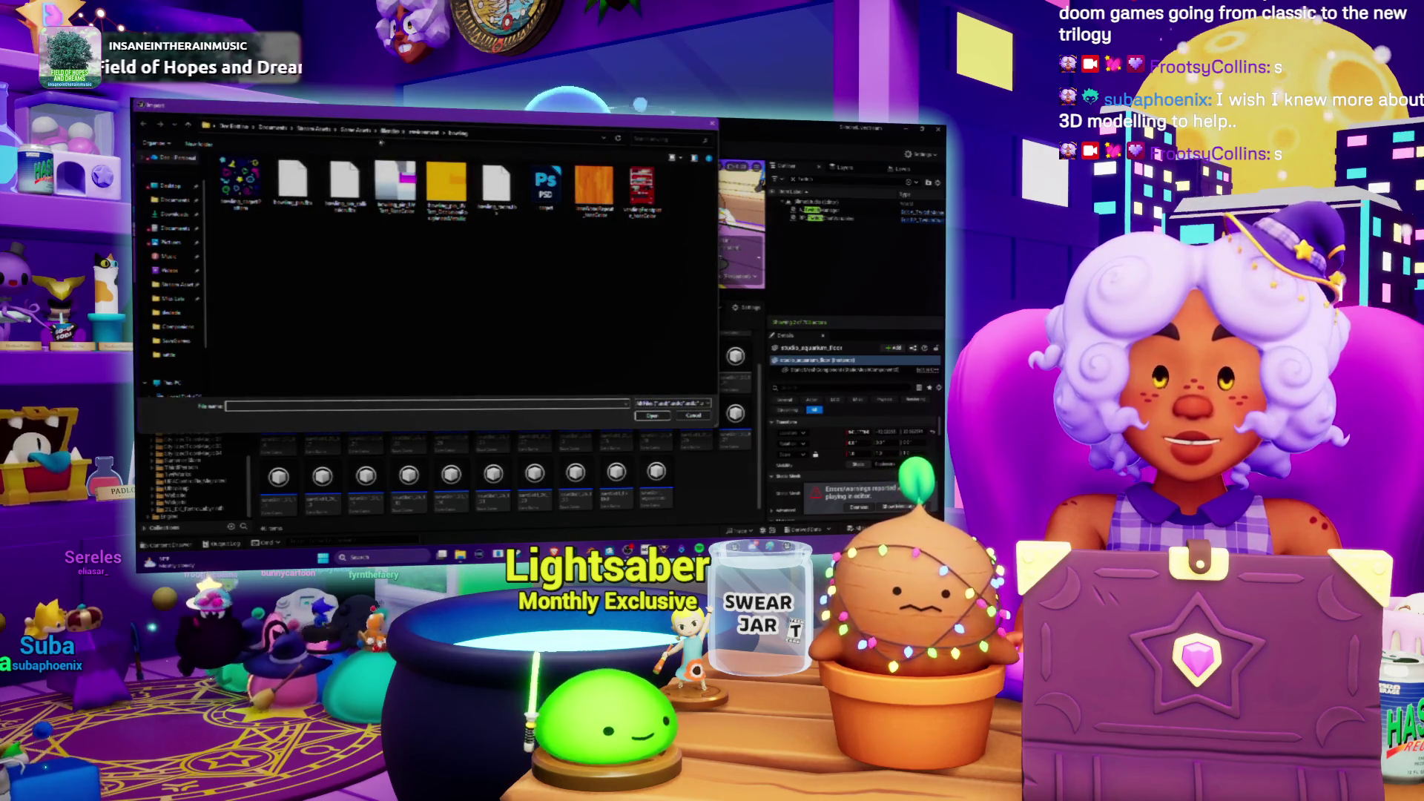
# Step: Import the .sav file from the Stream Assets save folder using the second save game class
pyautogui.click(311, 137)
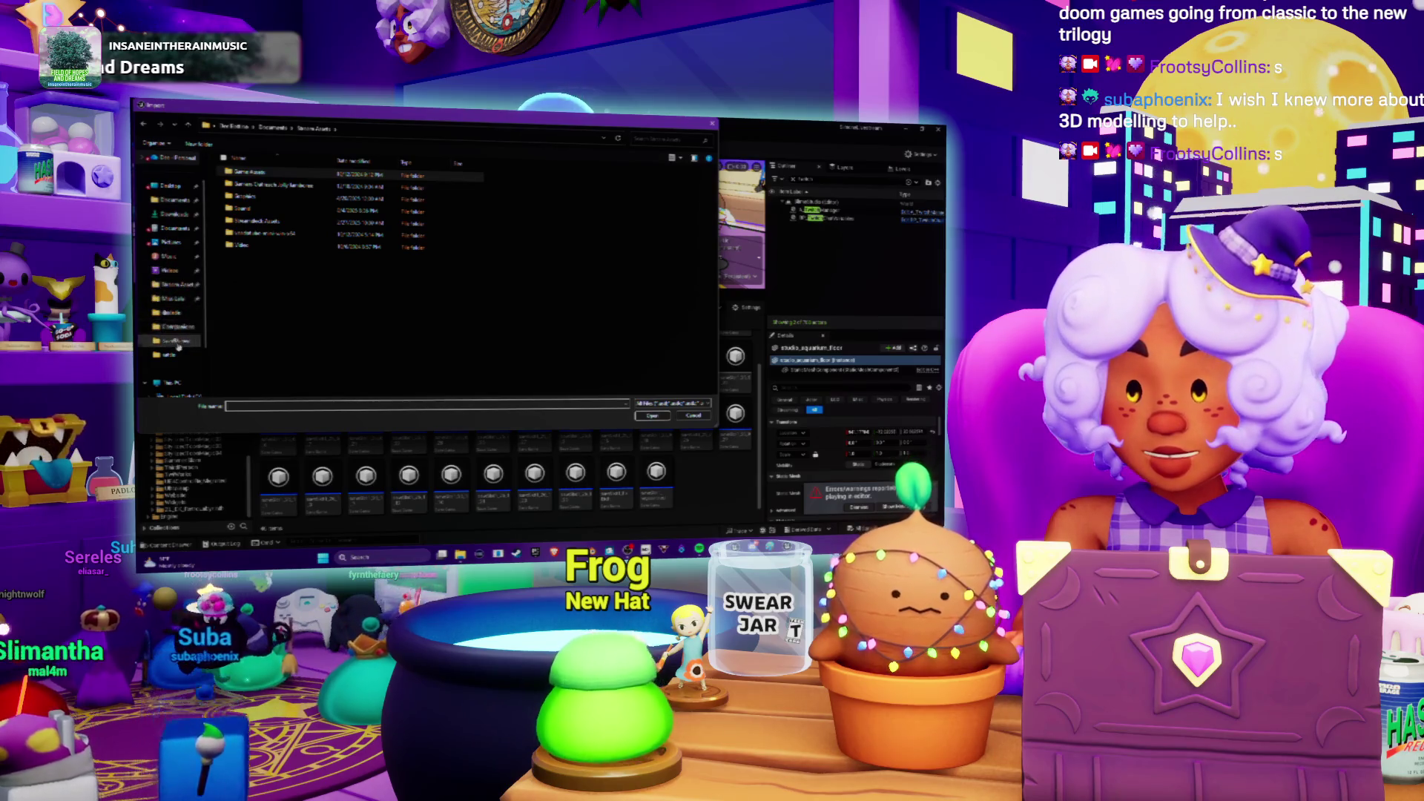
pyautogui.click(178, 344)
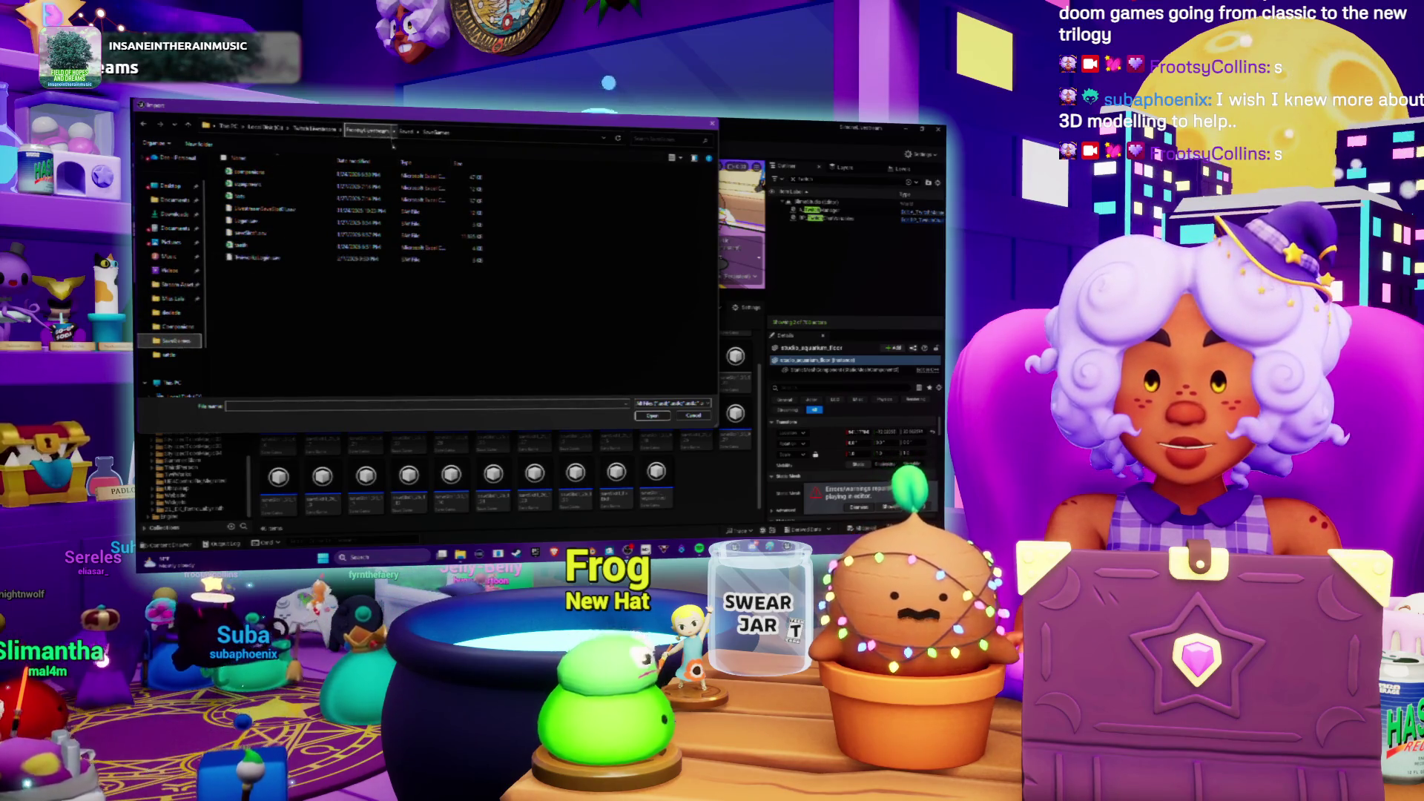
pyautogui.doubleClick(262, 235)
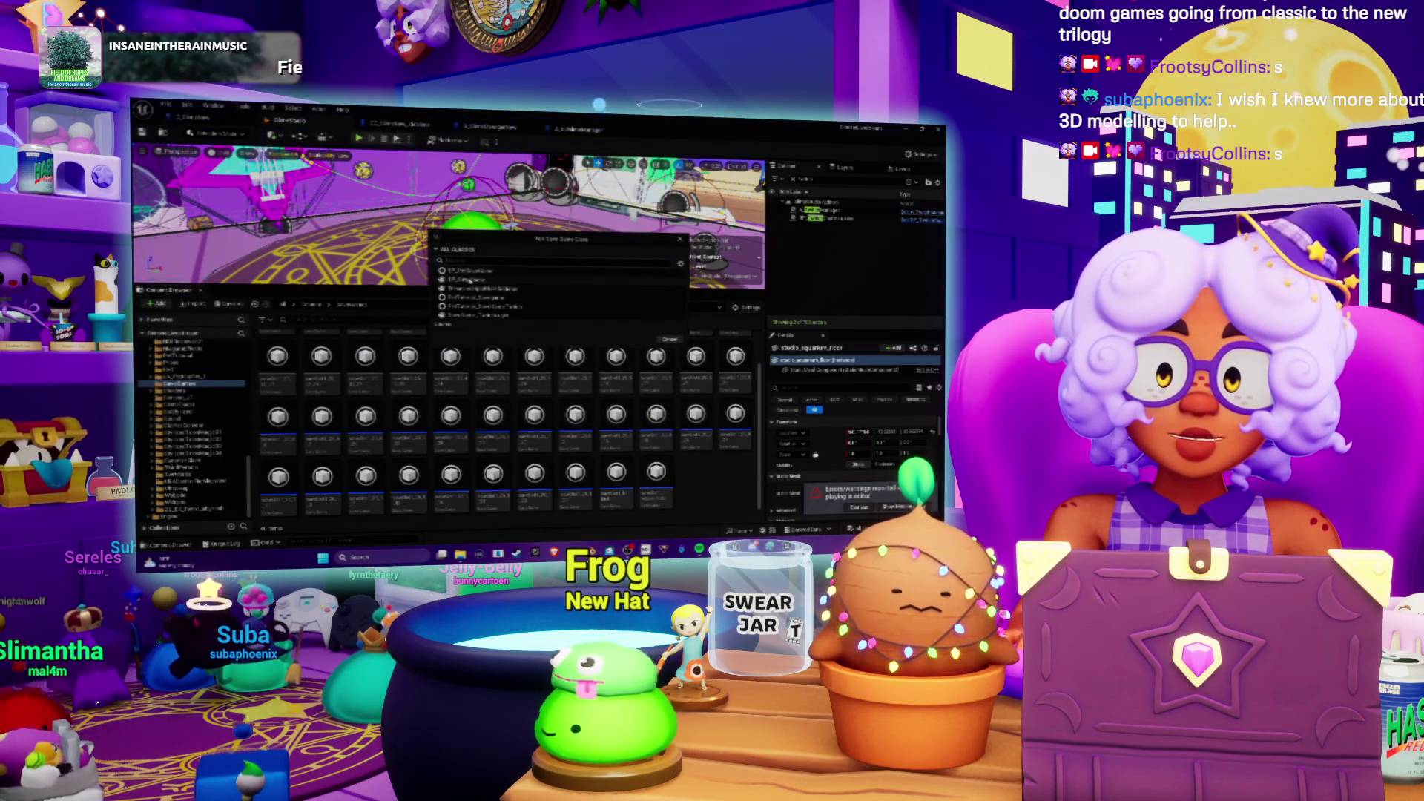
pyautogui.click(469, 280)
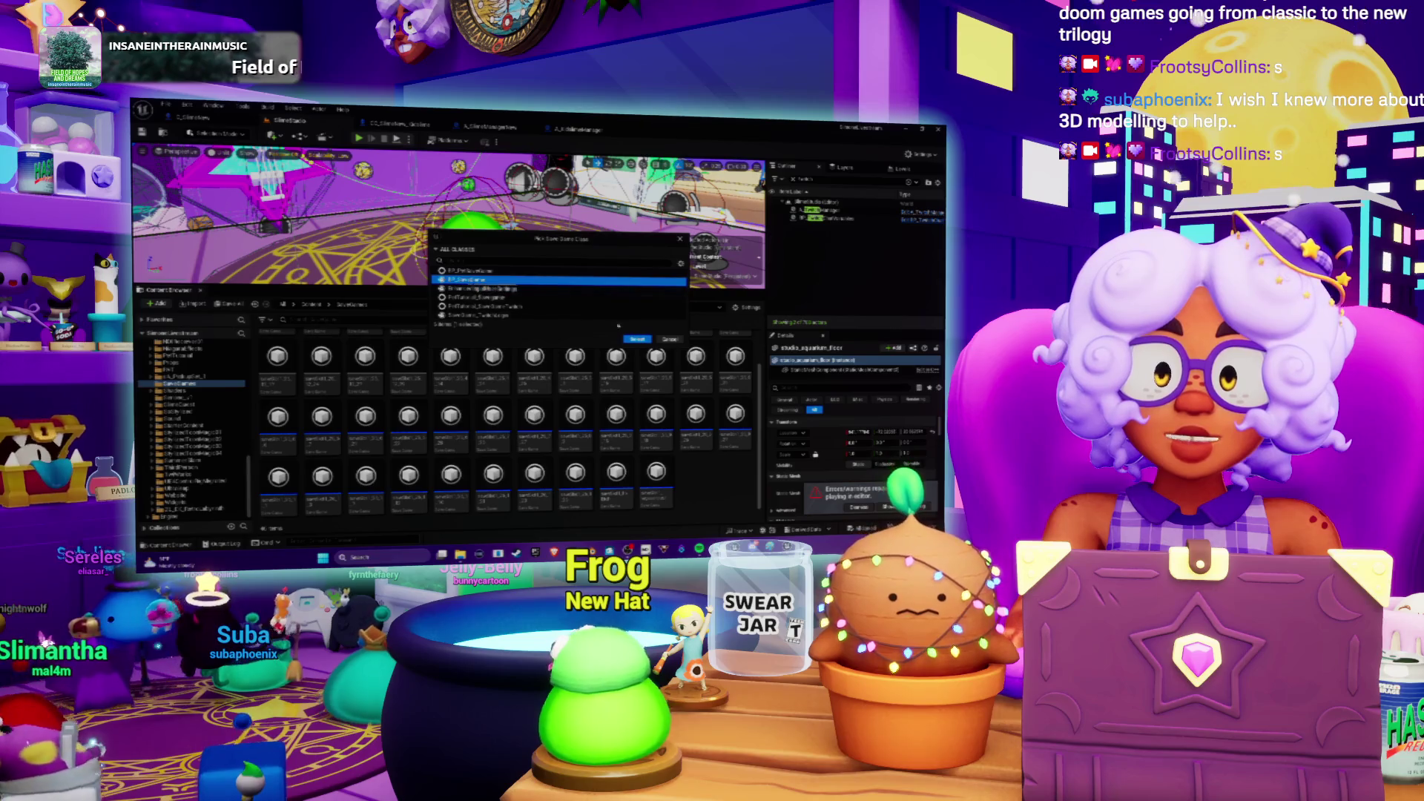
pyautogui.click(637, 340)
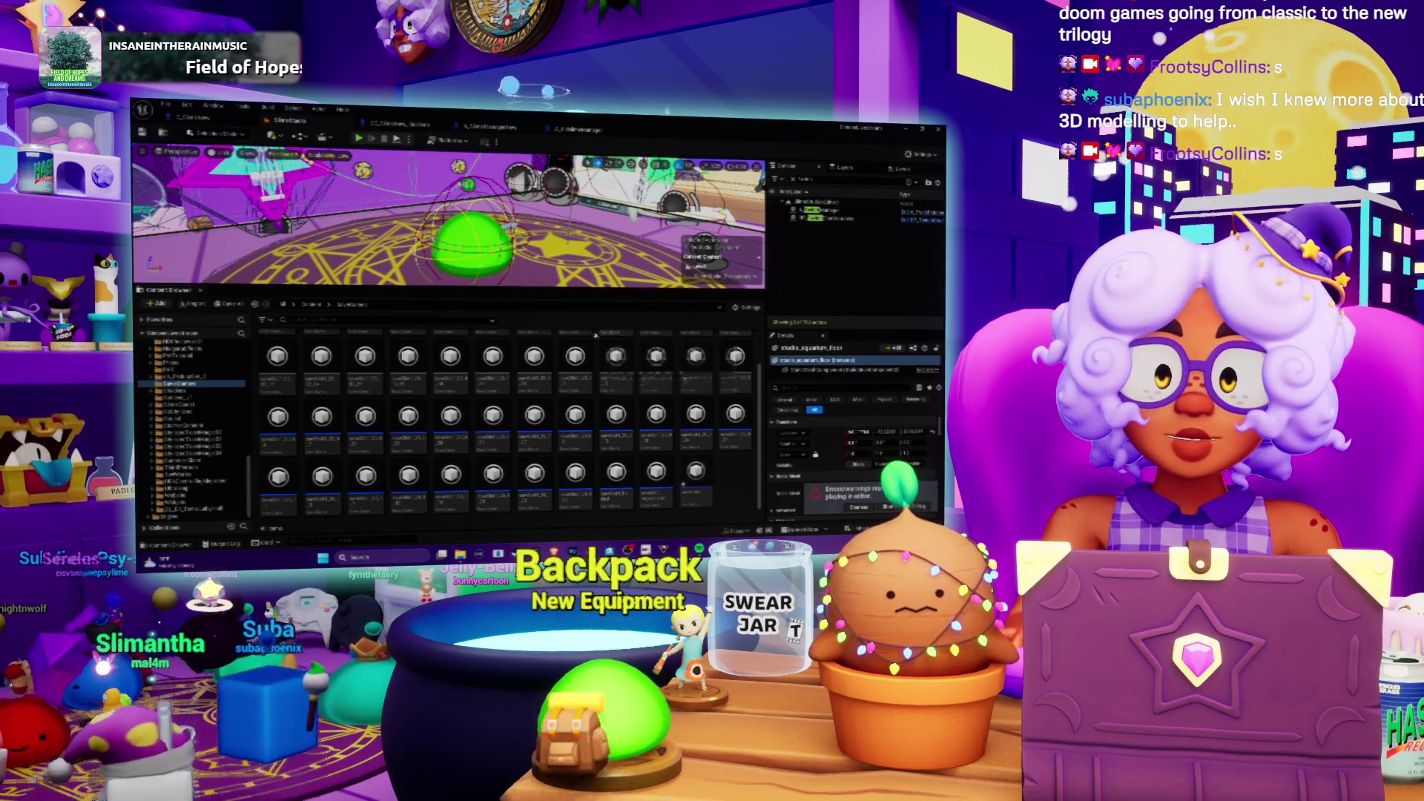
# Step: Edit the imported save asset's name label and confirm the new name with Enter
pyautogui.click(700, 494)
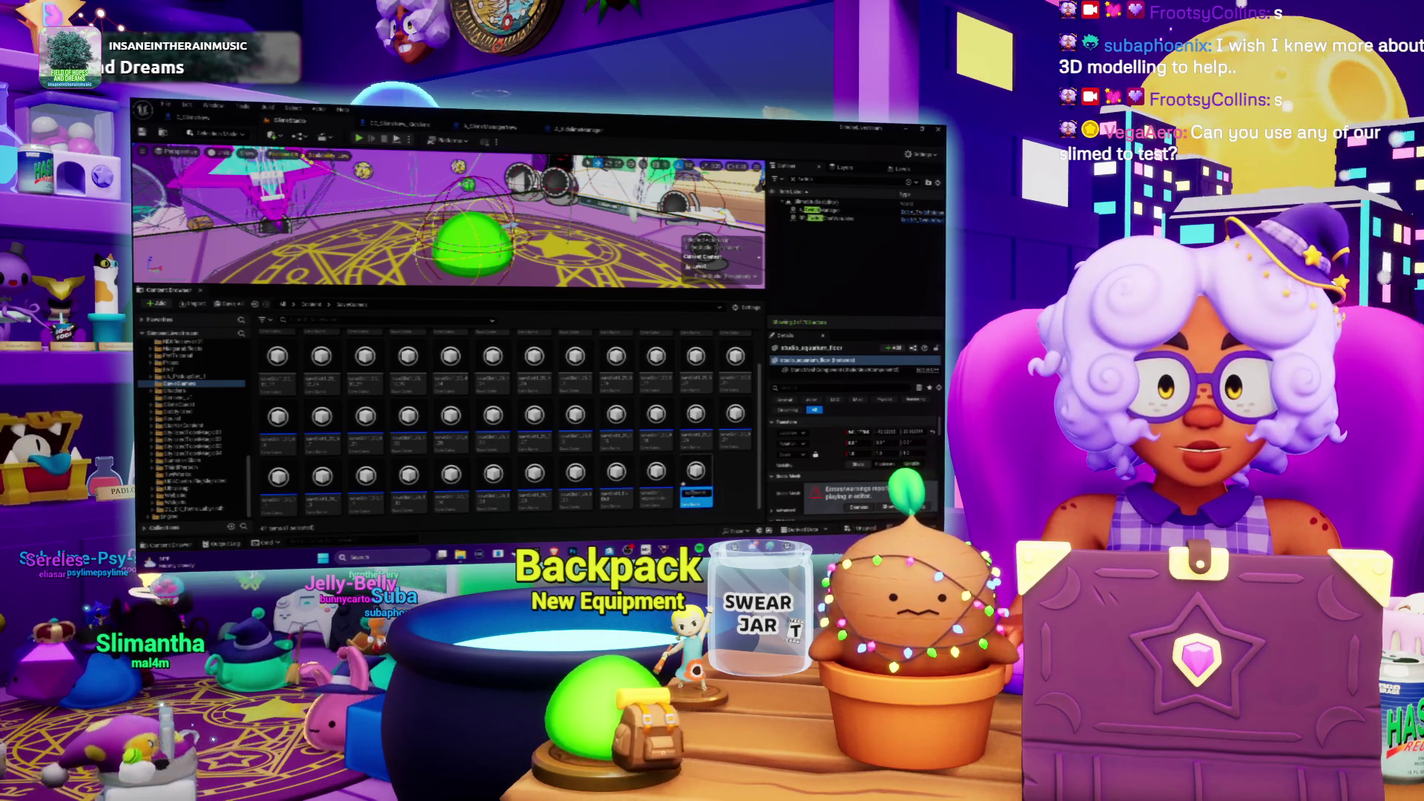
pyautogui.press('Return')
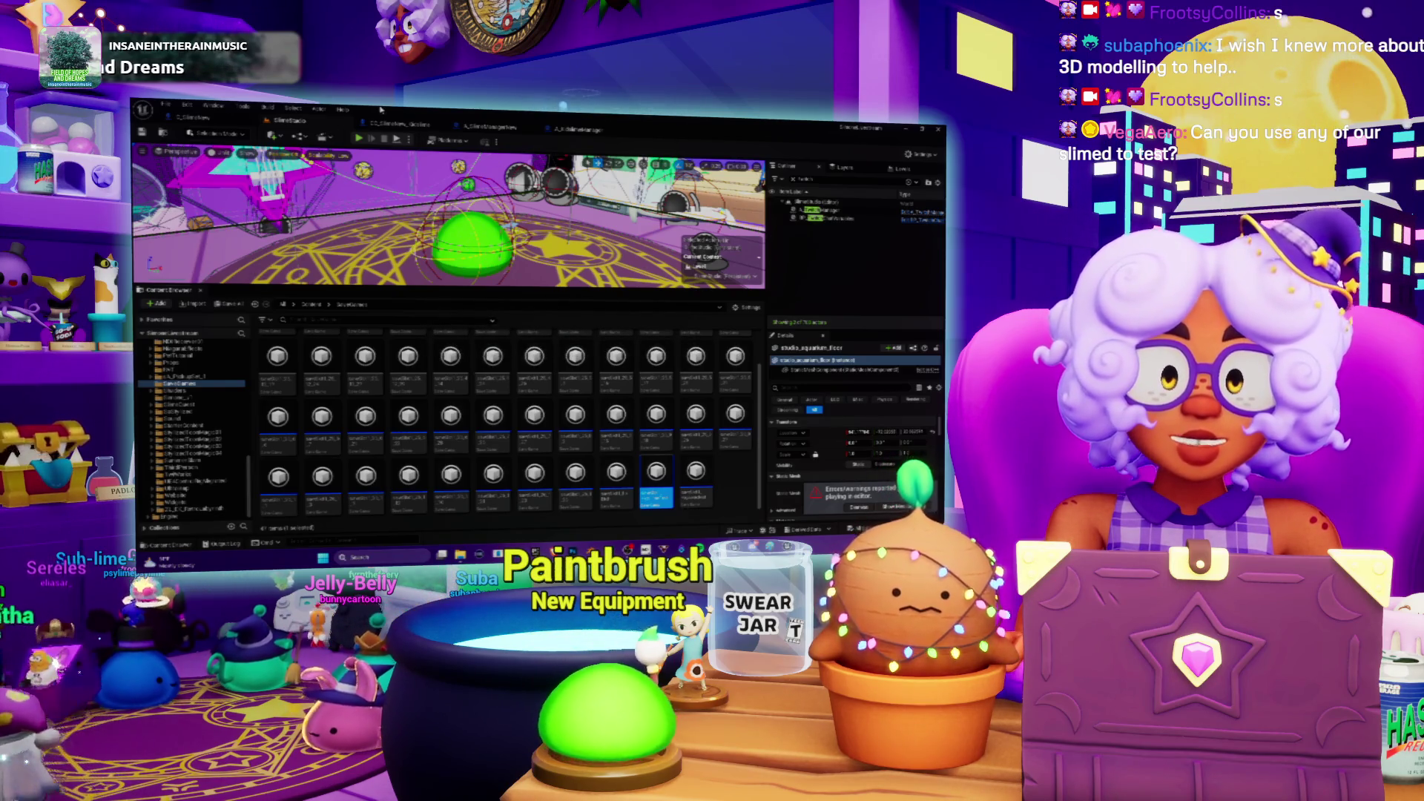
pyautogui.doubleClick(656, 479)
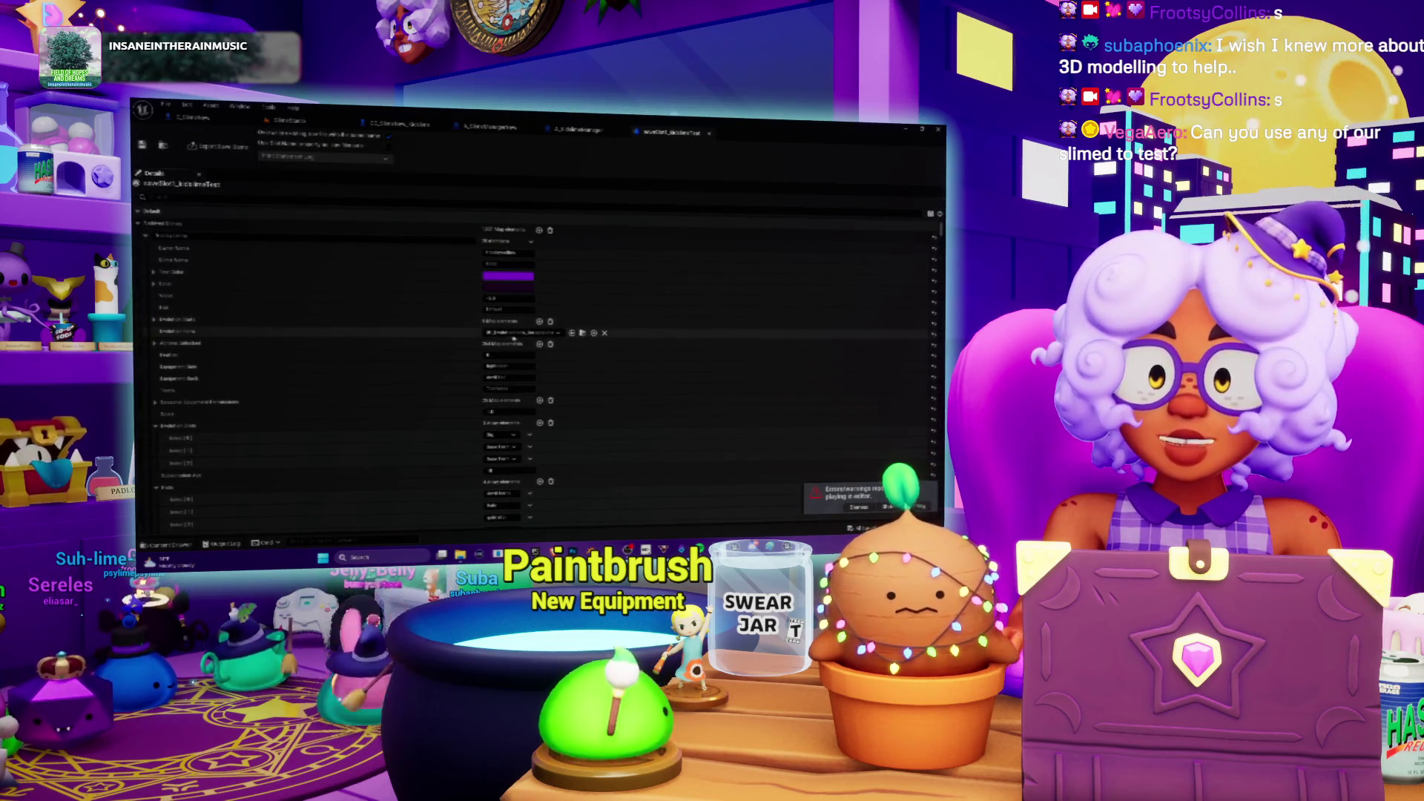
pyautogui.scroll(-3, 167, 349)
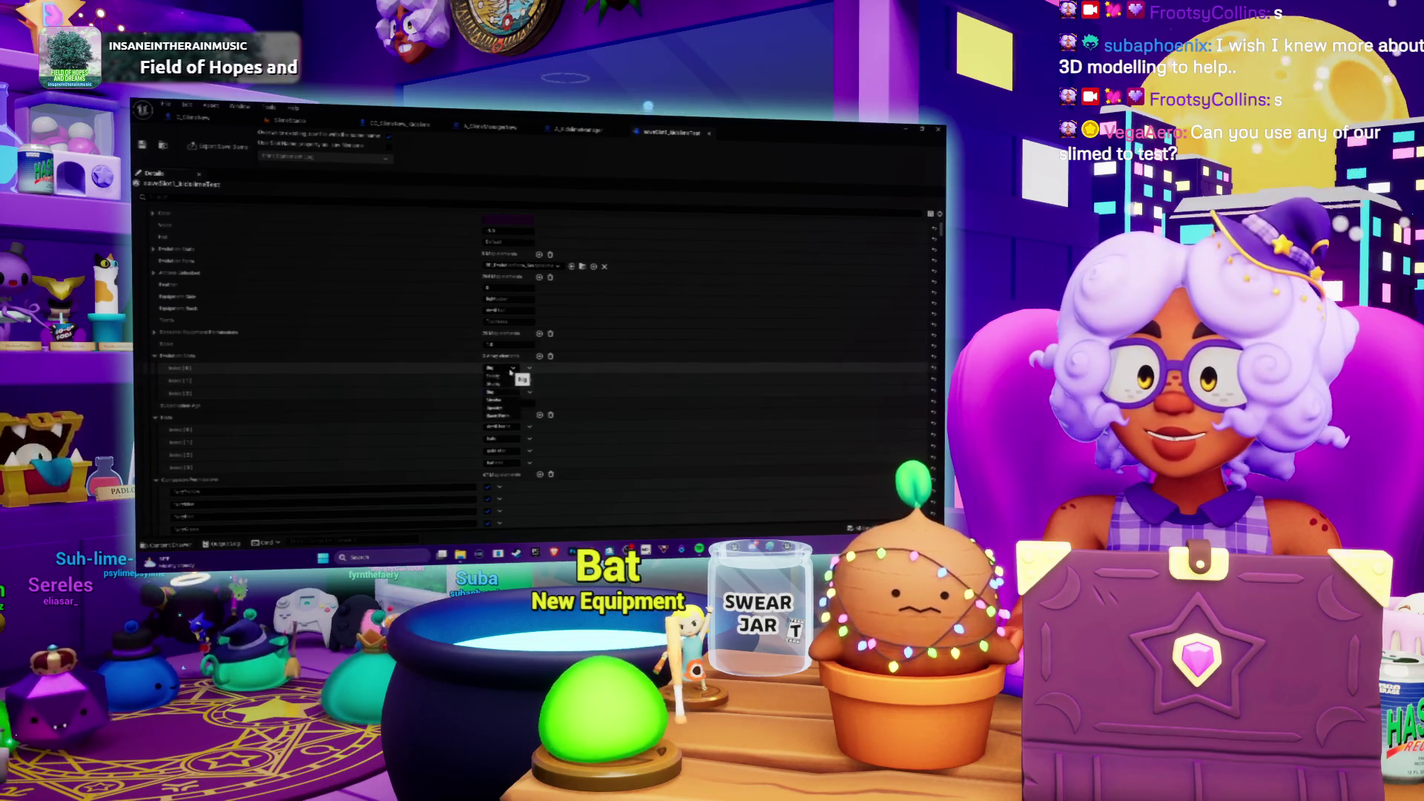
pyautogui.click(507, 369)
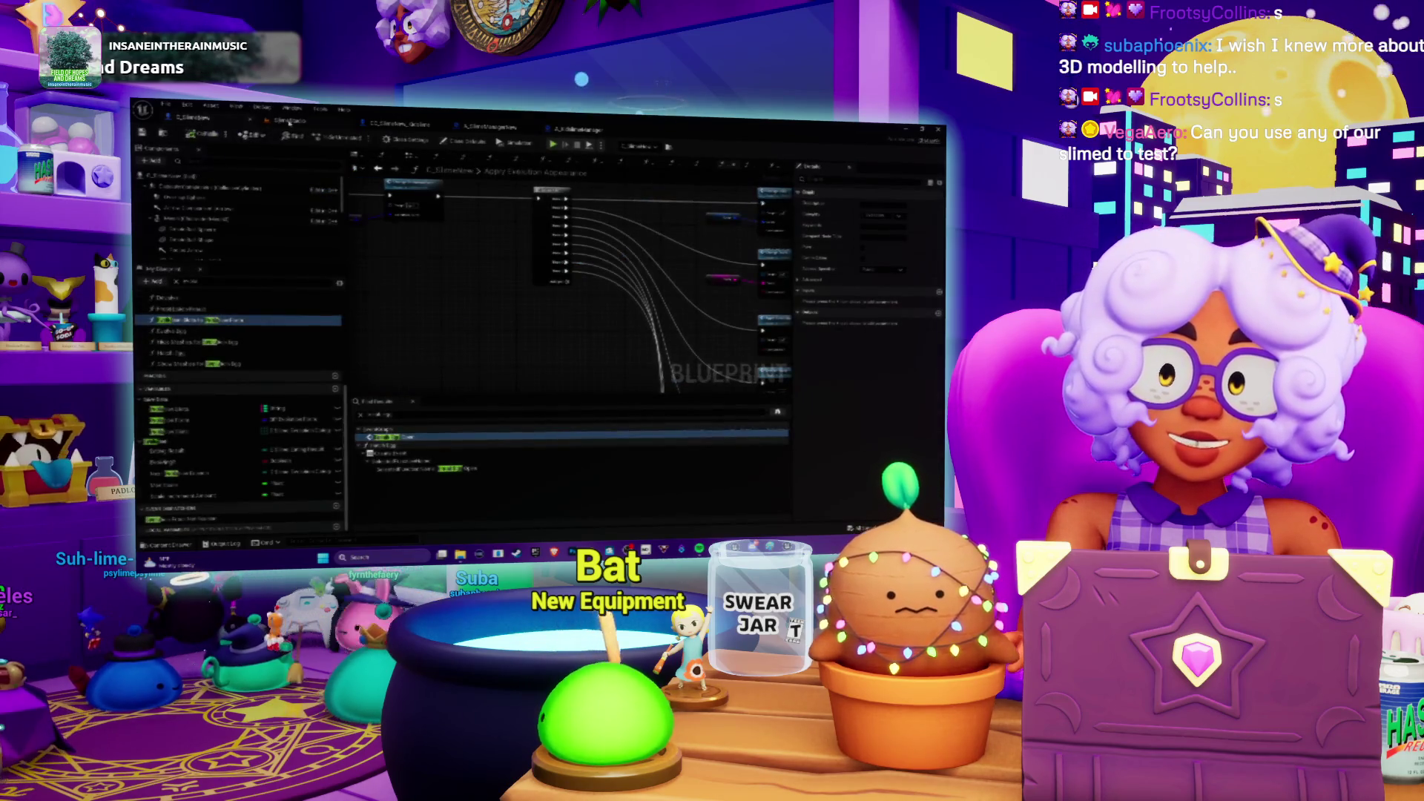
# Step: Close the saveSlot asset, start play-in-editor with Alt+P, and enlarge the running game view
pyautogui.click(196, 118)
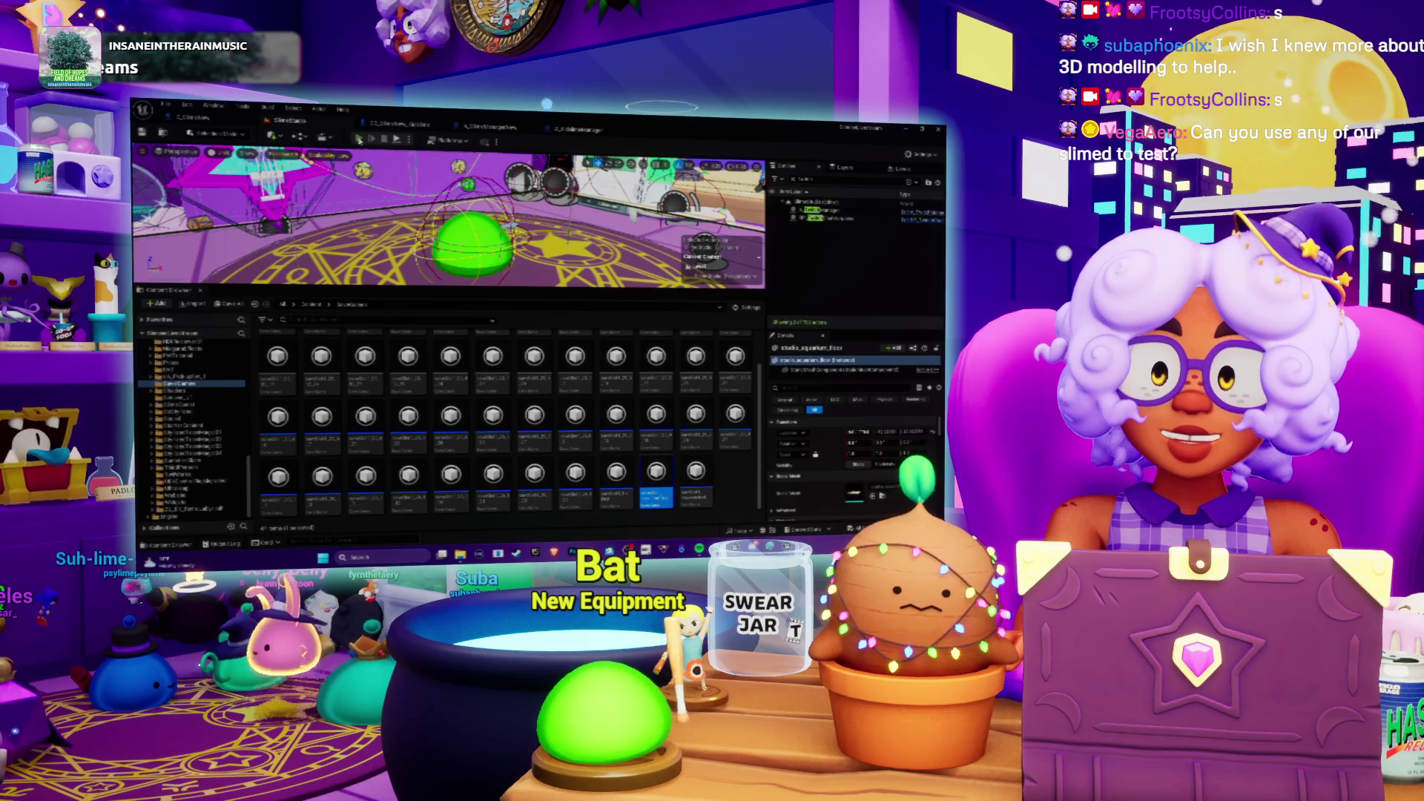
pyautogui.hotkey('alt', 'p')
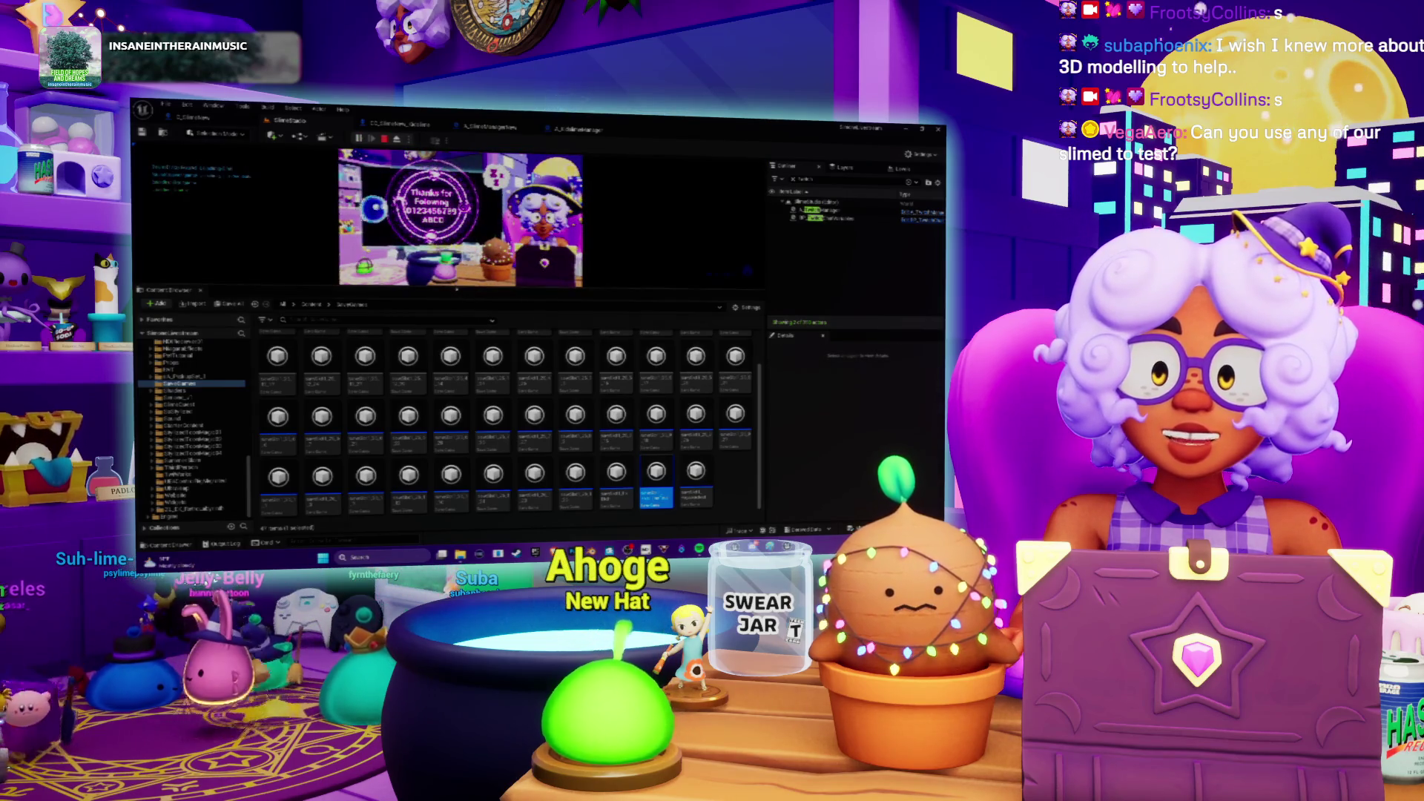
pyautogui.moveTo(455, 289); pyautogui.dragTo(581, 456)
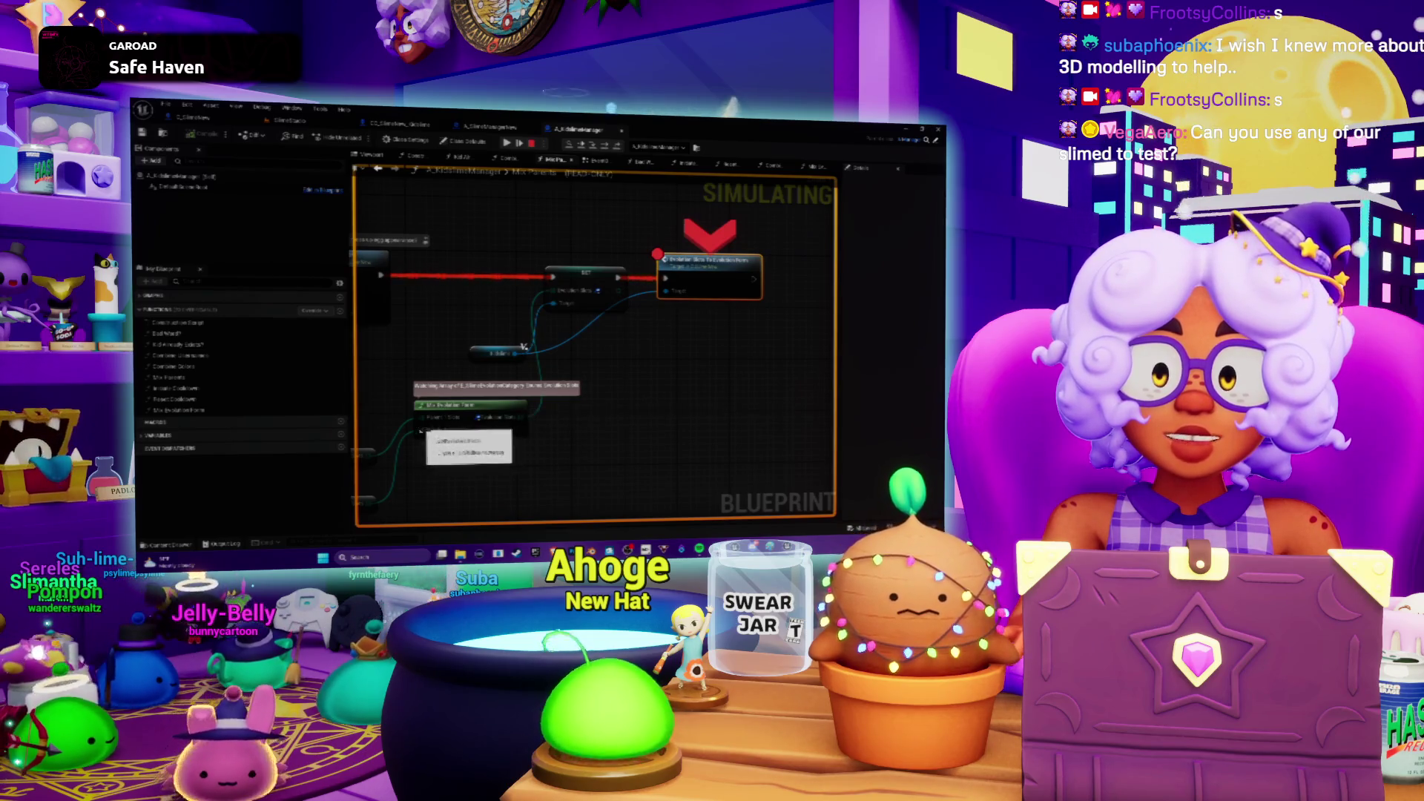
# Step: Inspect the Collision Slots debug value, then return to the level view and replay with Alt+P
pyautogui.click(614, 357)
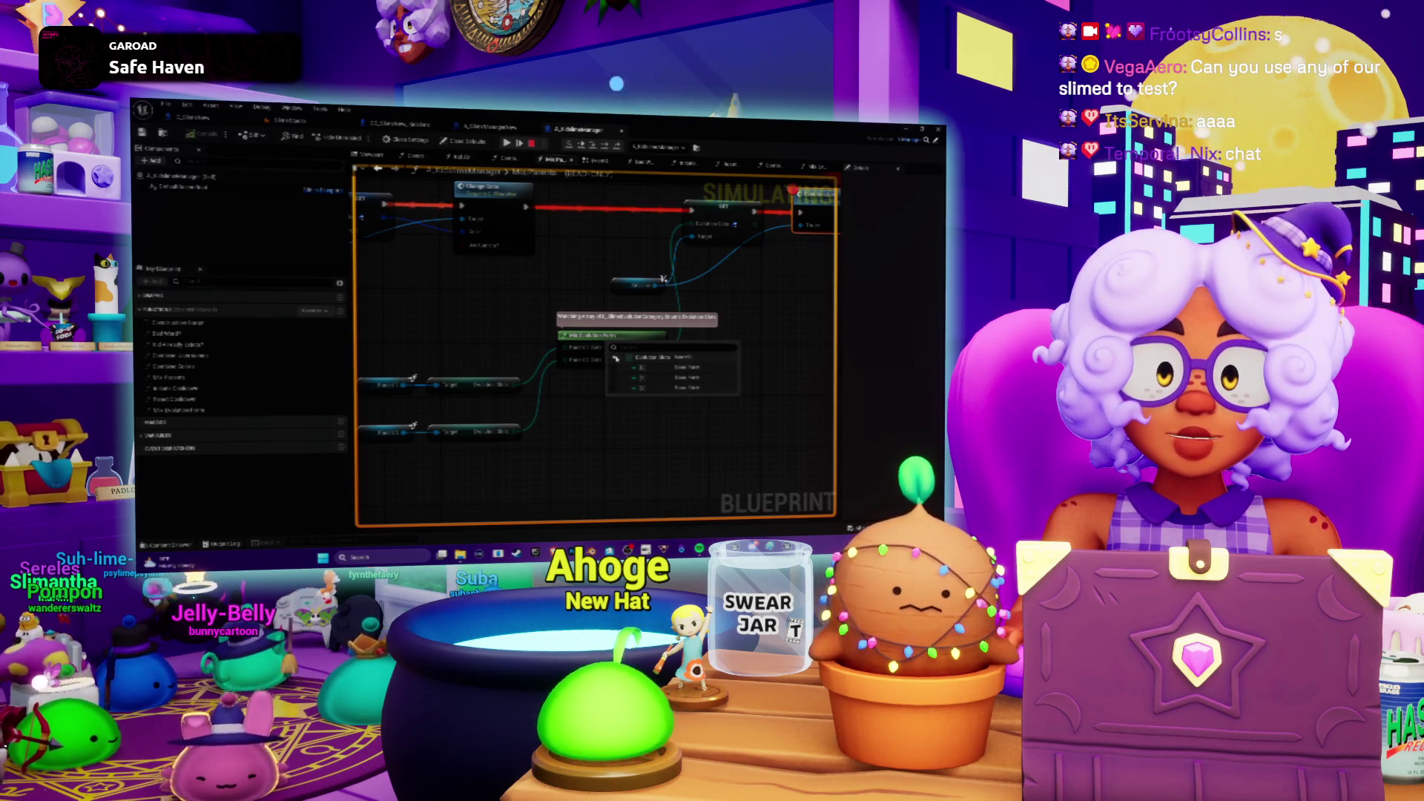
pyautogui.click(615, 358)
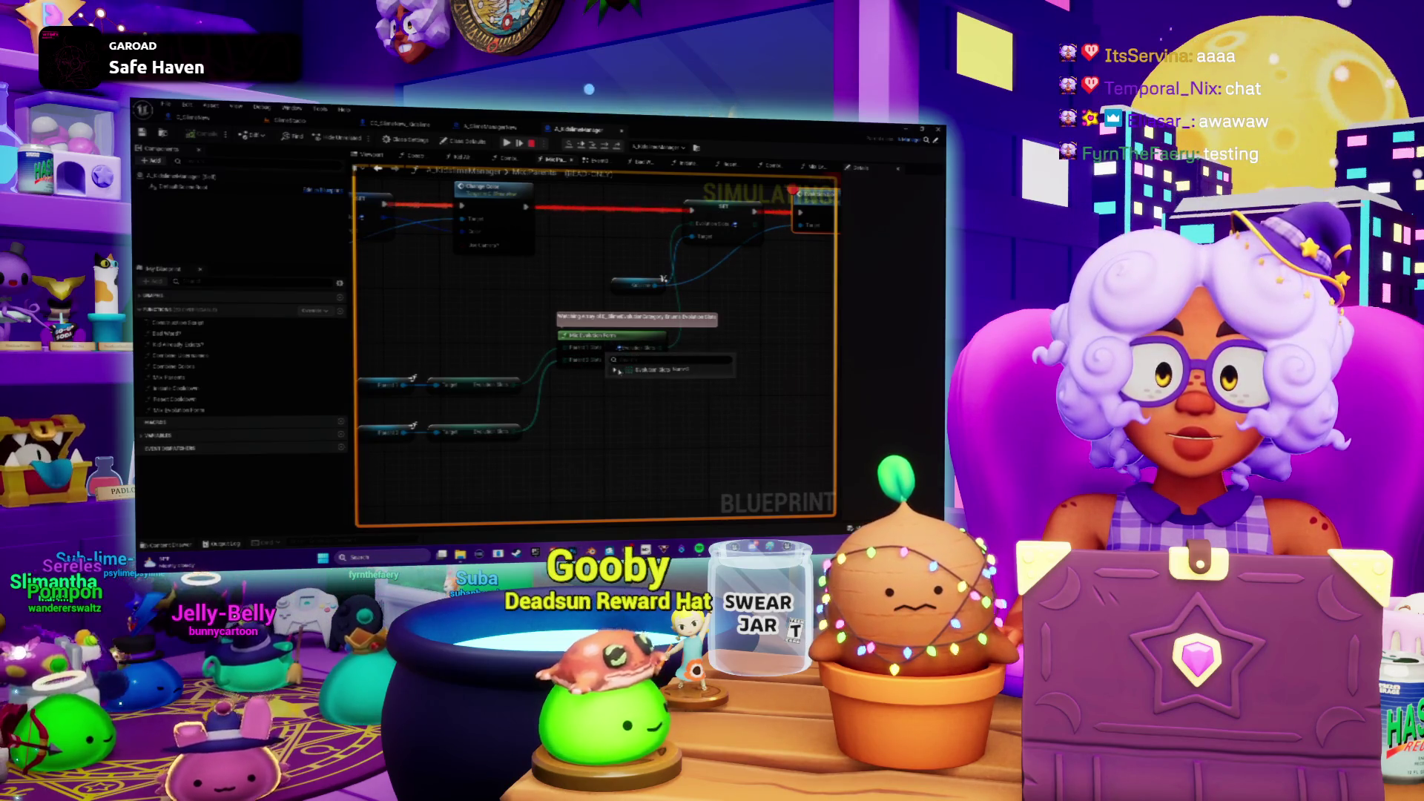
pyautogui.click(189, 122)
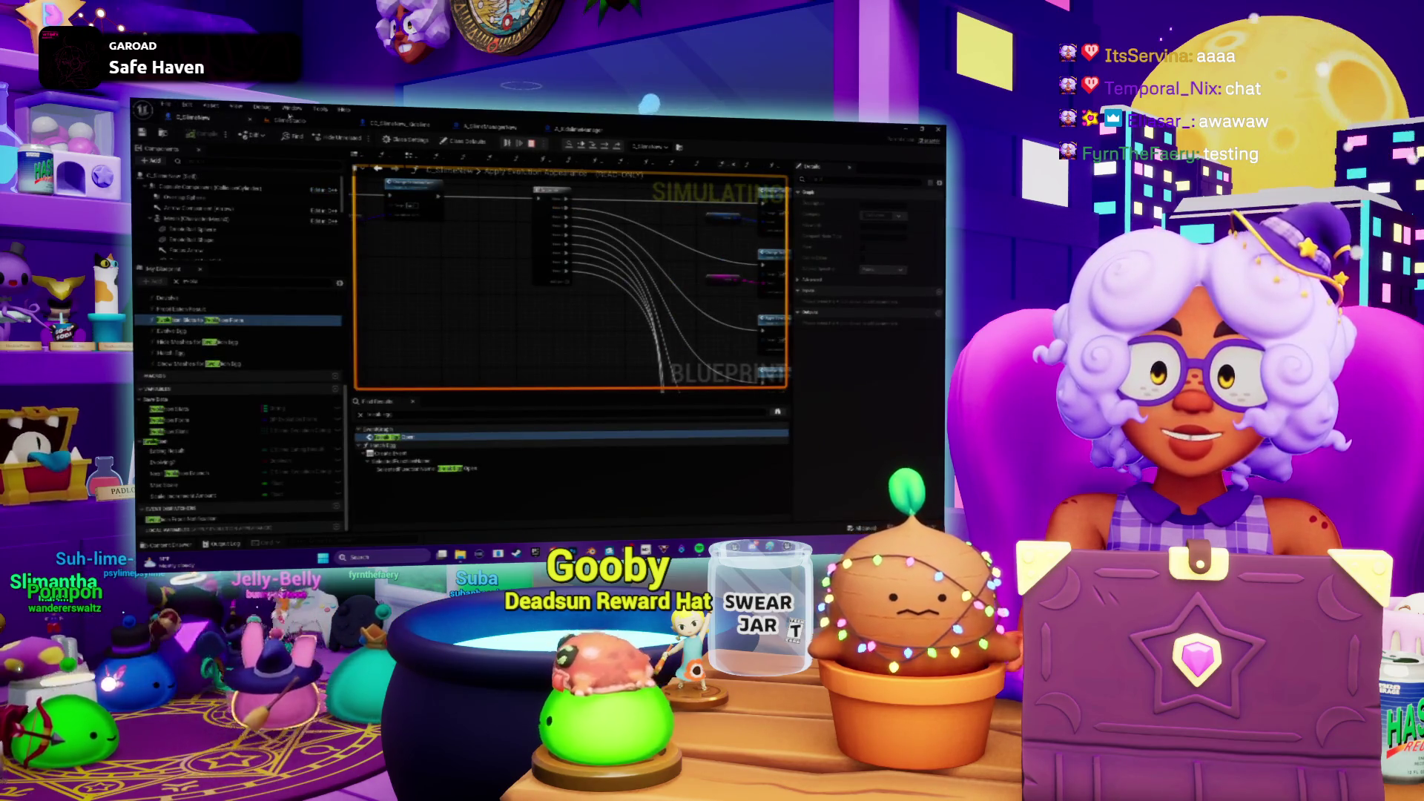
pyautogui.click(287, 118)
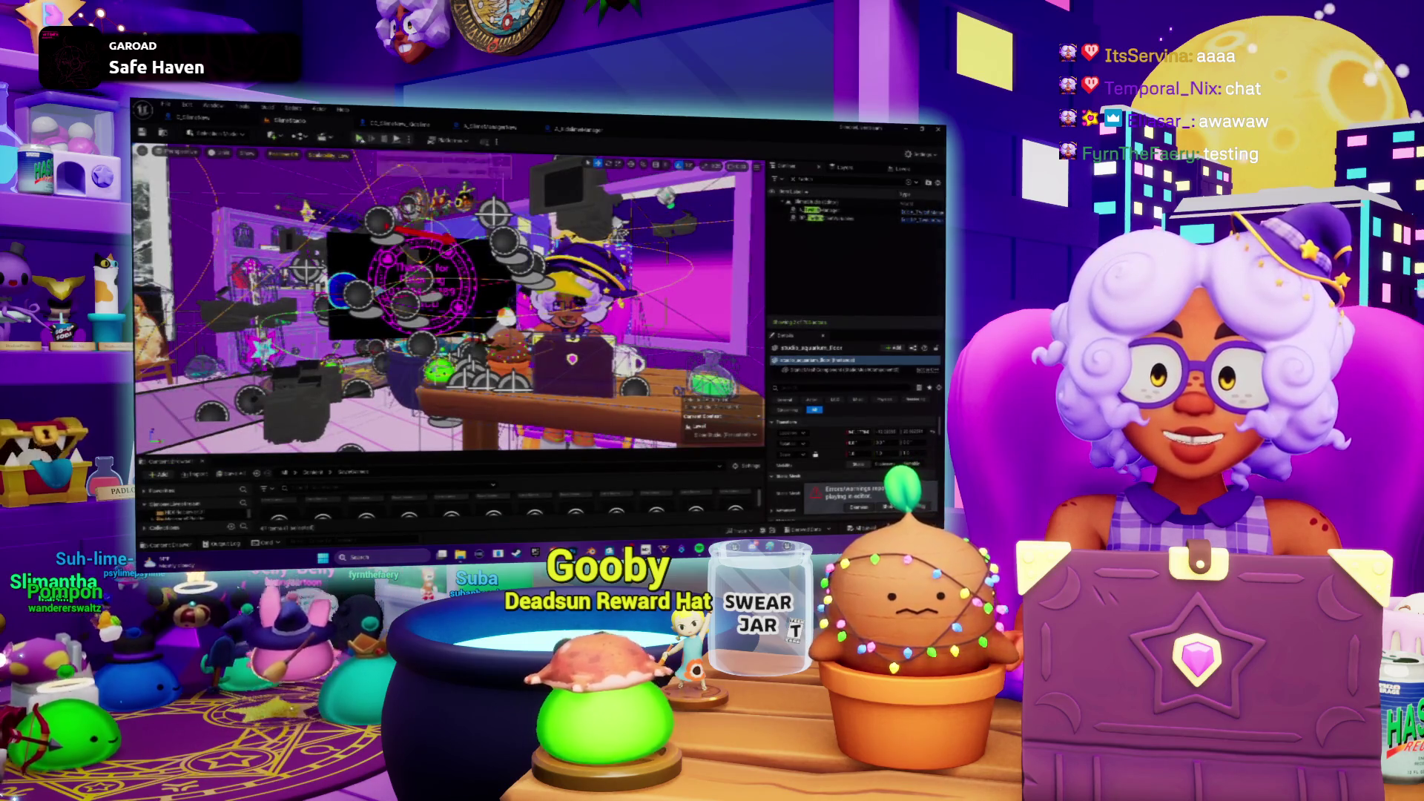
pyautogui.hotkey('alt', 'p')
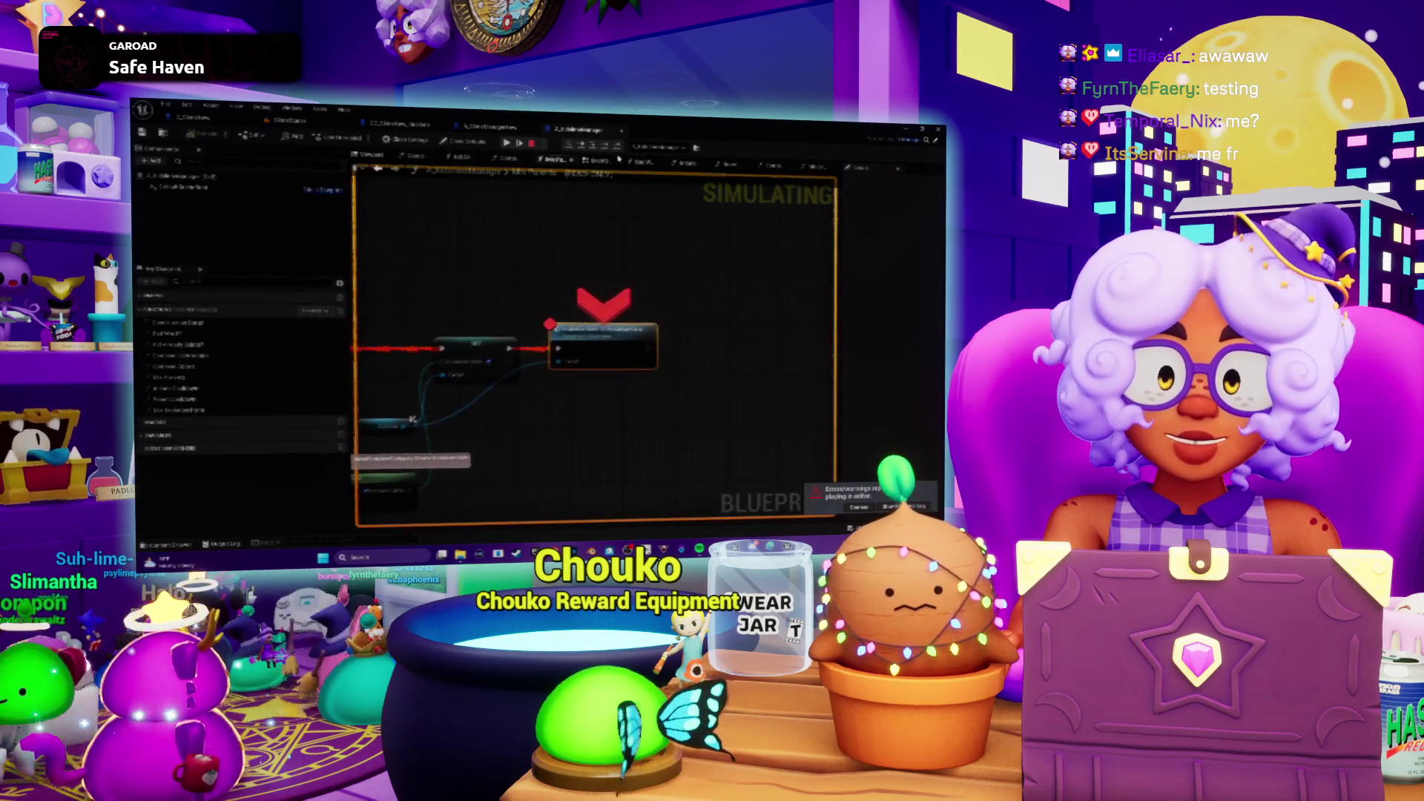
# Step: Step over the Mix Parents breakpoint node with F10 and check its pin values
pyautogui.press('F10')
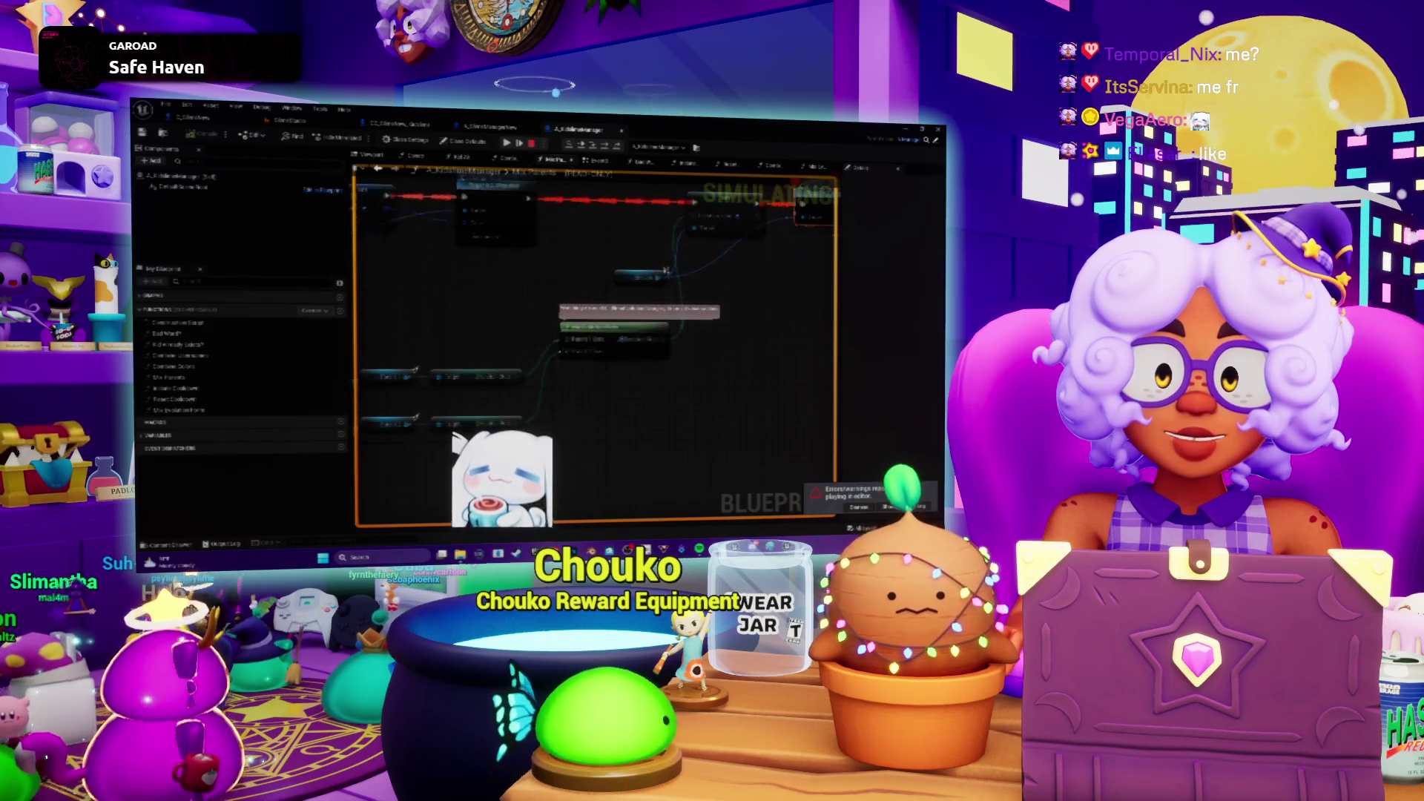
pyautogui.moveTo(617, 351)
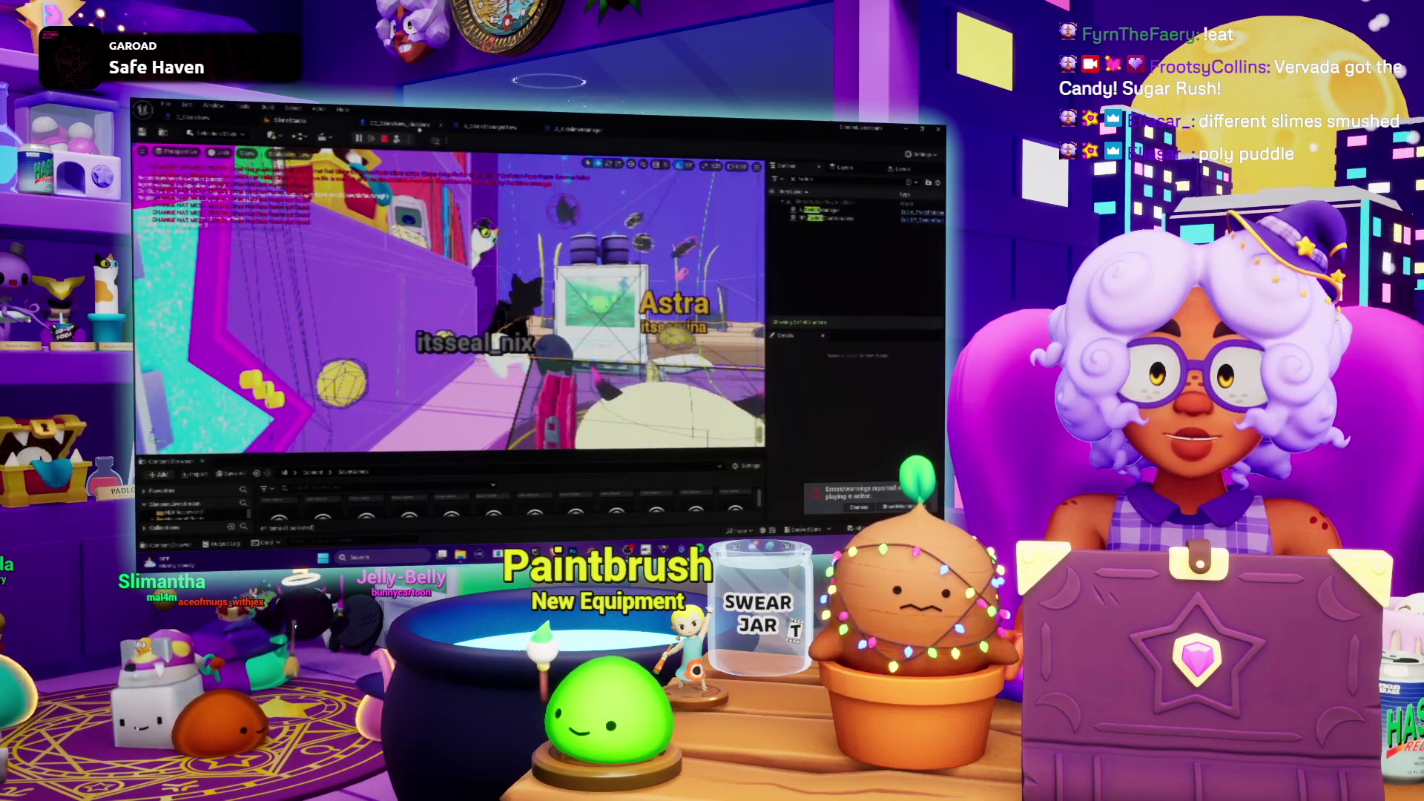
# Step: Stop the running session from the toolbar and restart play-in-editor with Alt+P
pyautogui.click(385, 141)
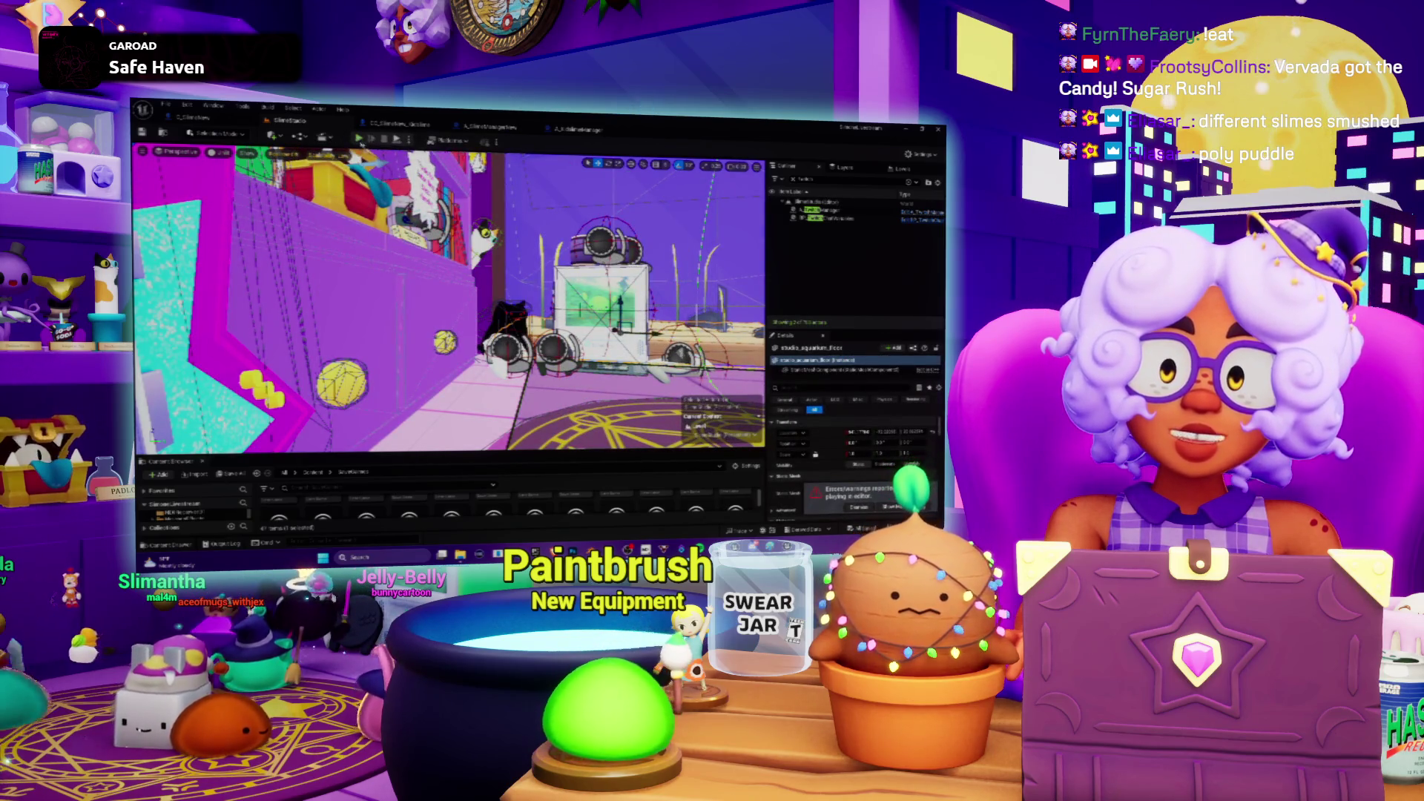
pyautogui.hotkey('alt', 'p')
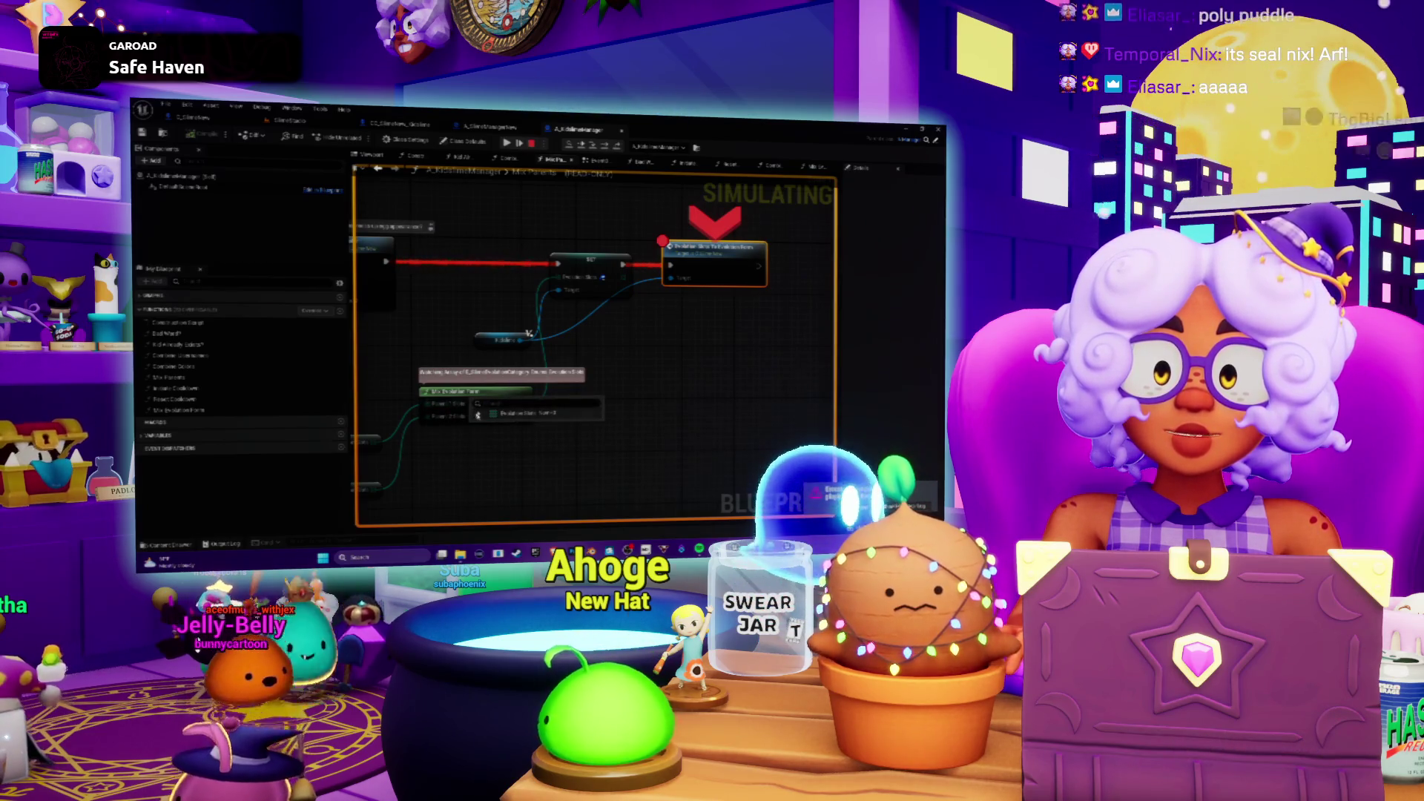
# Step: Stop the paused simulation and leave the graph halted at the breakpoint
pyautogui.moveTo(507, 380)
pyautogui.mouseDown()
pyautogui.moveTo(577, 382)
pyautogui.moveTo(561, 307)
pyautogui.mouseUp()
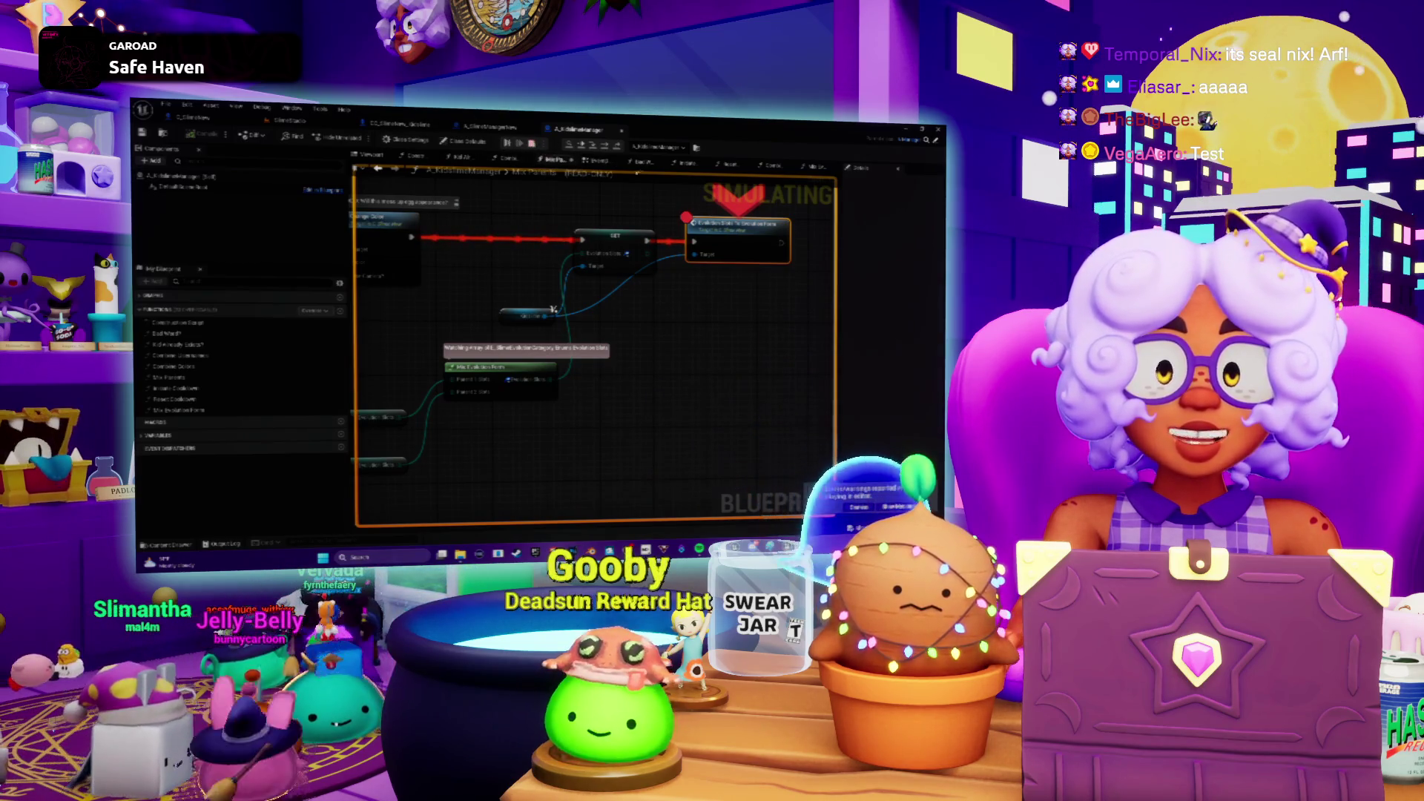
pyautogui.press('Escape')
pyautogui.click(601, 162)
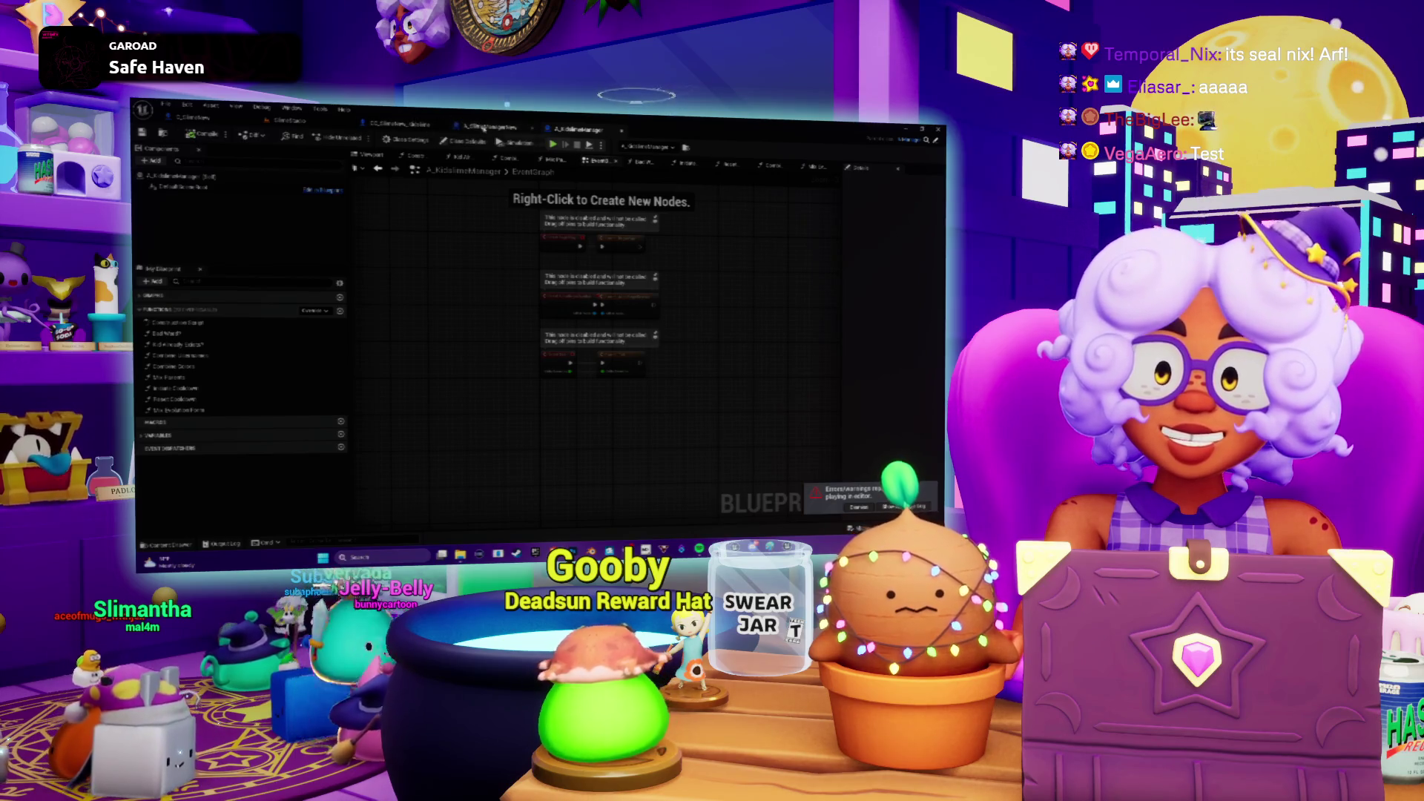
# Step: In the Mix Evolution Form function, paste a copy of the Get Array node near the Return Node
pyautogui.click(816, 168)
pyautogui.moveTo(584, 300); pyautogui.dragTo(564, 222)
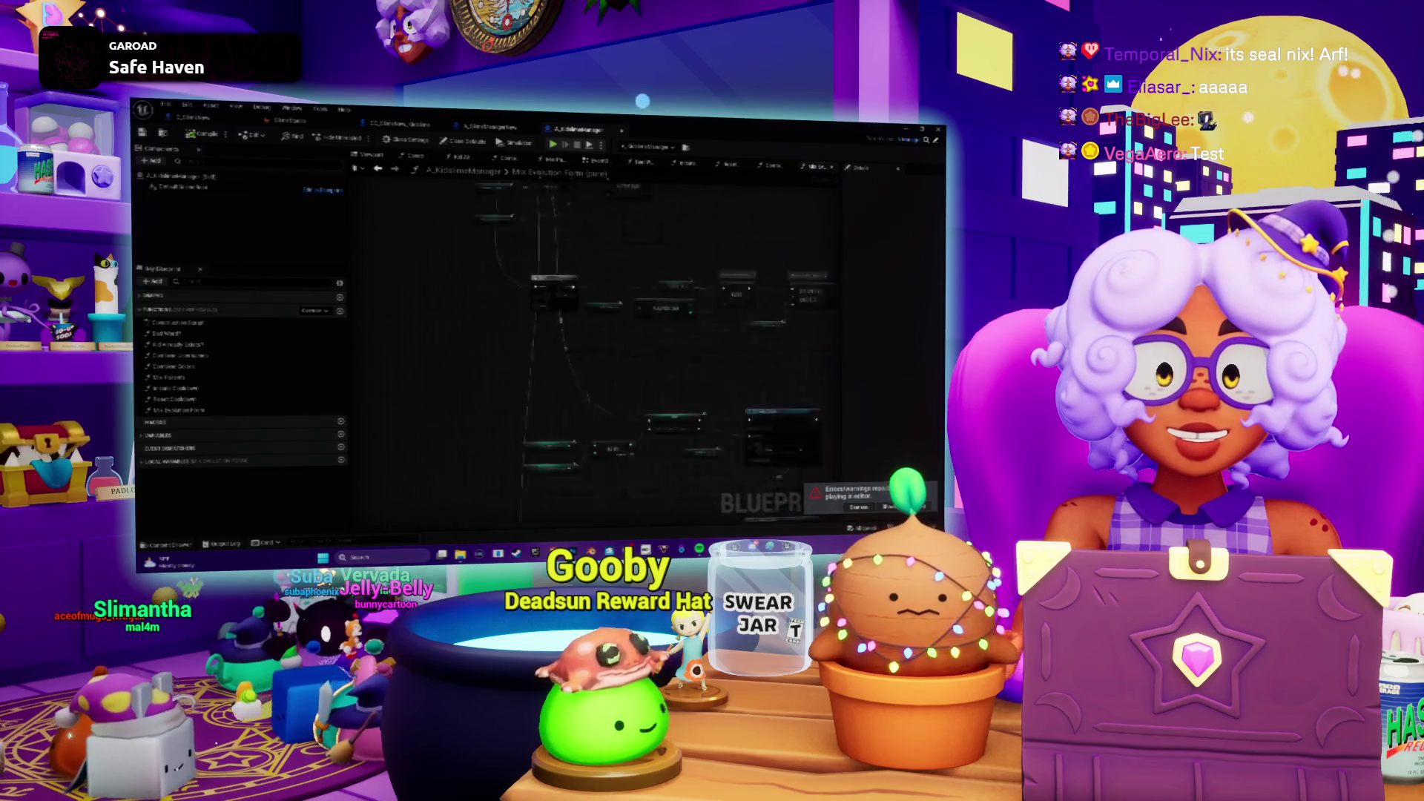
pyautogui.scroll(2, 460, 404)
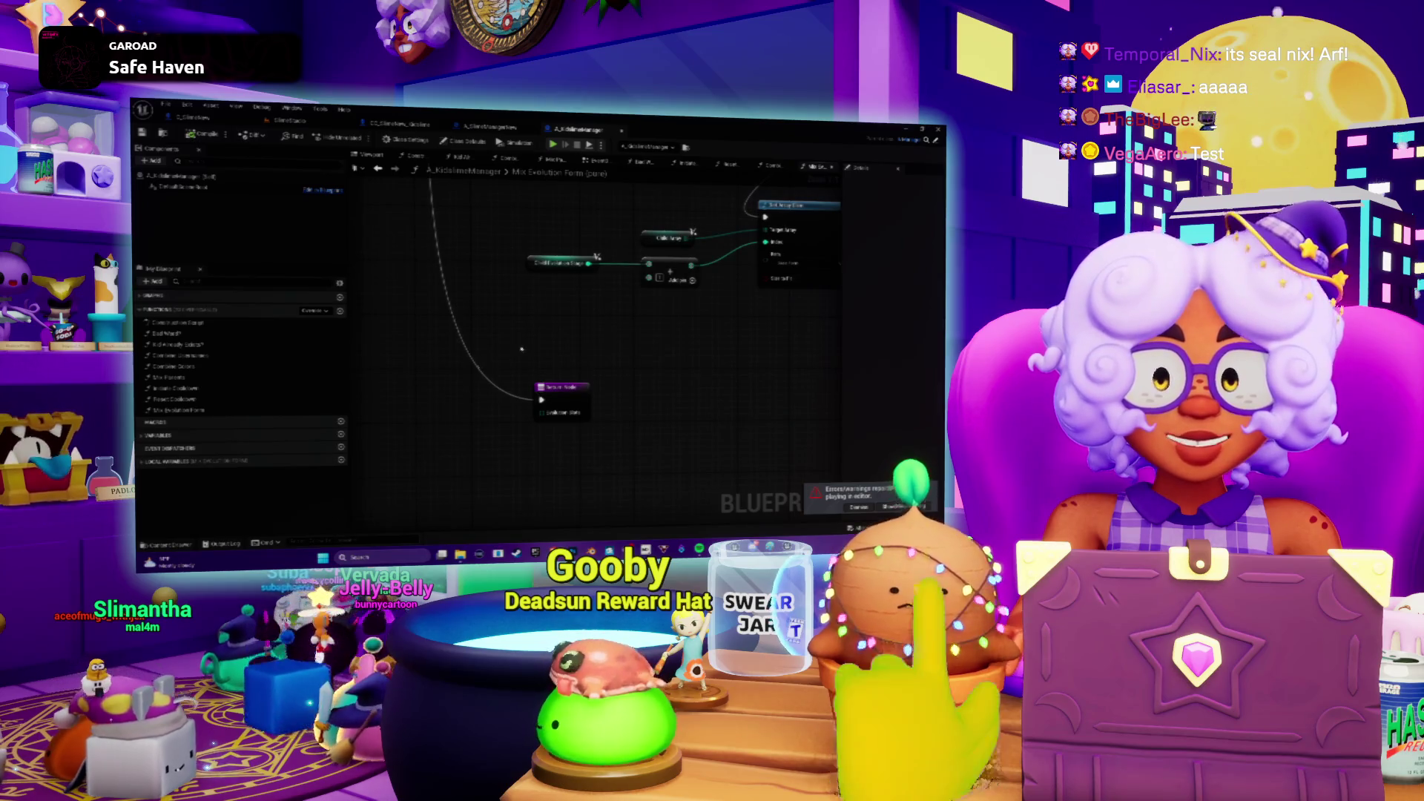
pyautogui.click(658, 259)
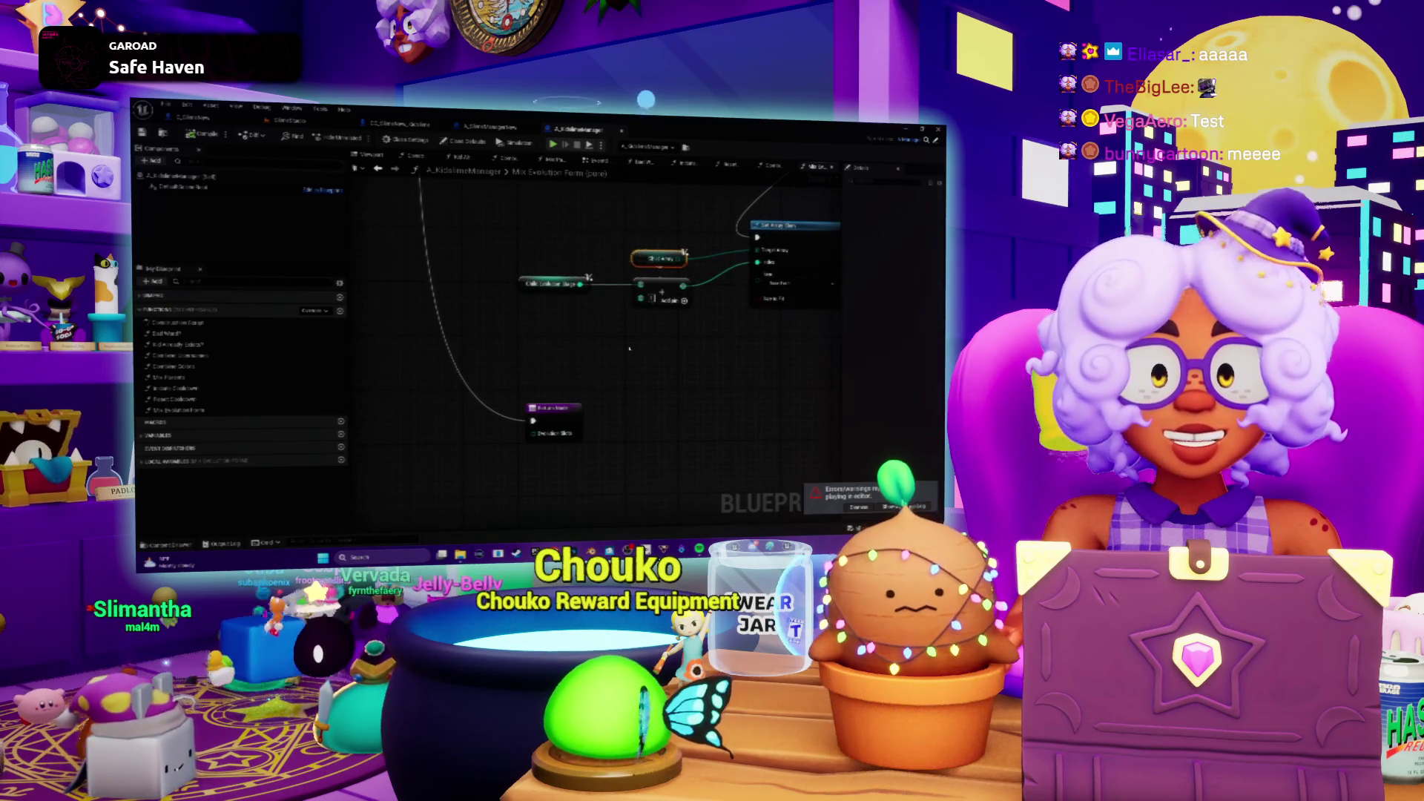
pyautogui.moveTo(583, 388); pyautogui.dragTo(658, 285)
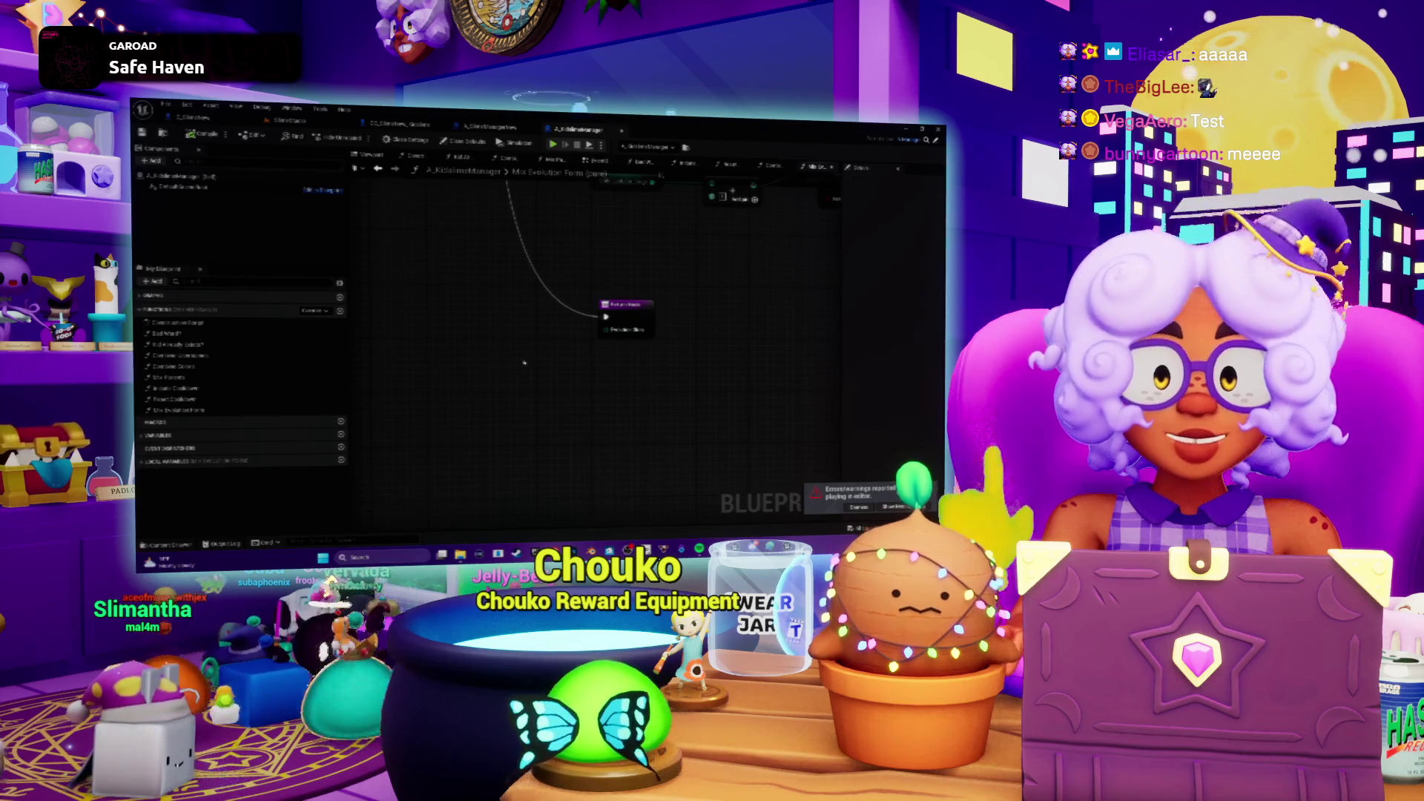
pyautogui.hotkey('ctrl', 'v')
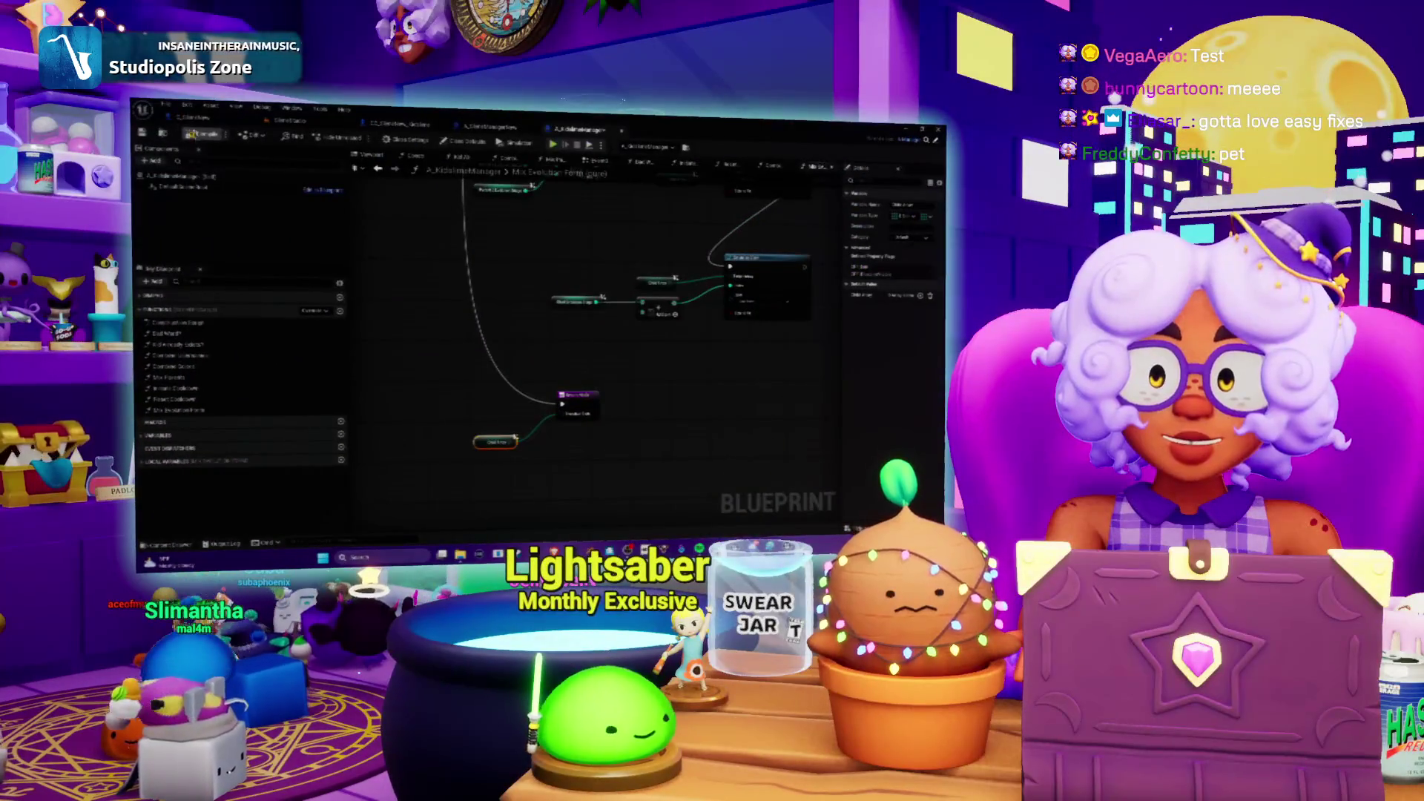
pyautogui.click(192, 119)
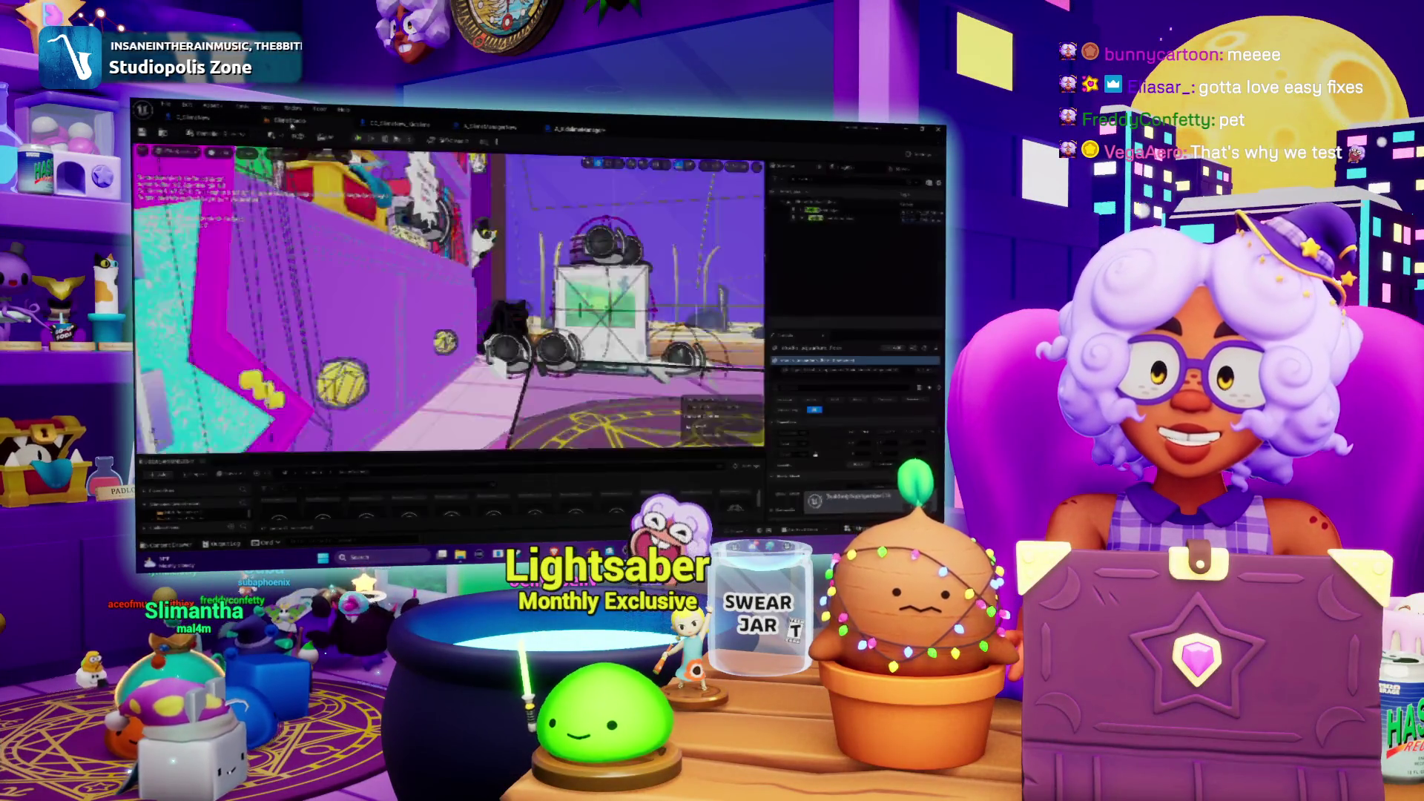
# Step: Save all modified assets and start play-in-editor again with Alt+P
pyautogui.click(232, 476)
pyautogui.press('Return')
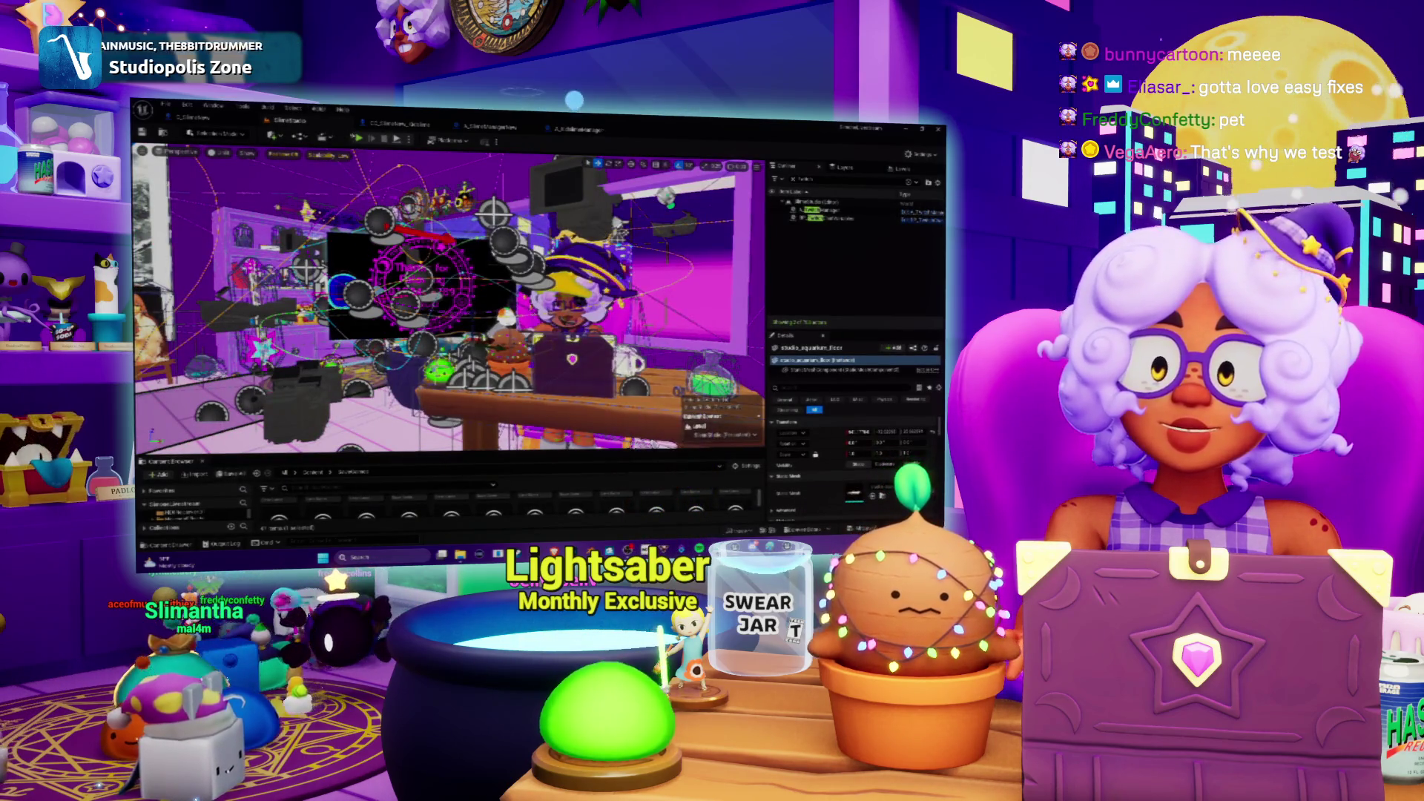
pyautogui.hotkey('alt', 'p')
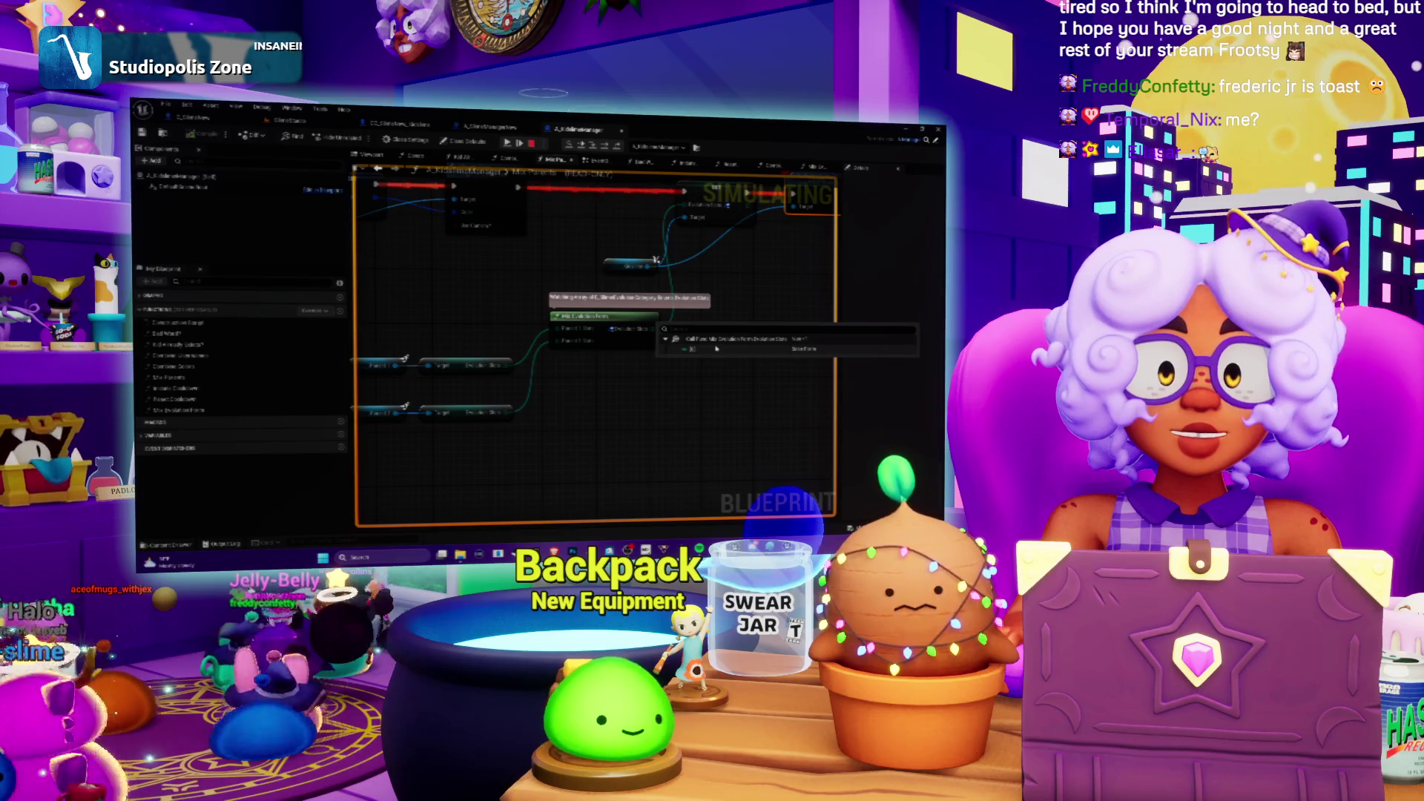
# Step: Stop the paused simulation and open the Mix Evolution Form (pure) function graph
pyautogui.press('Escape')
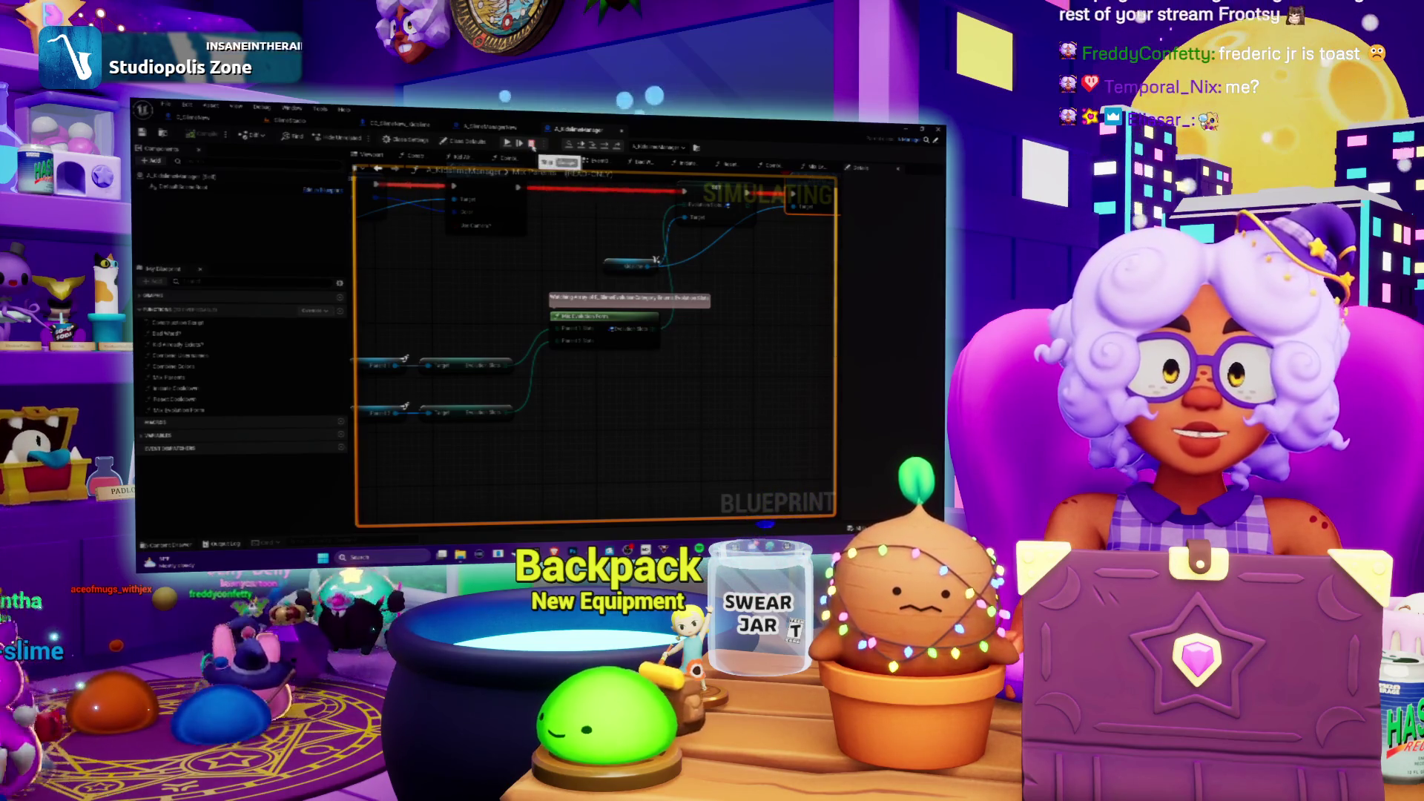
pyautogui.press('Escape')
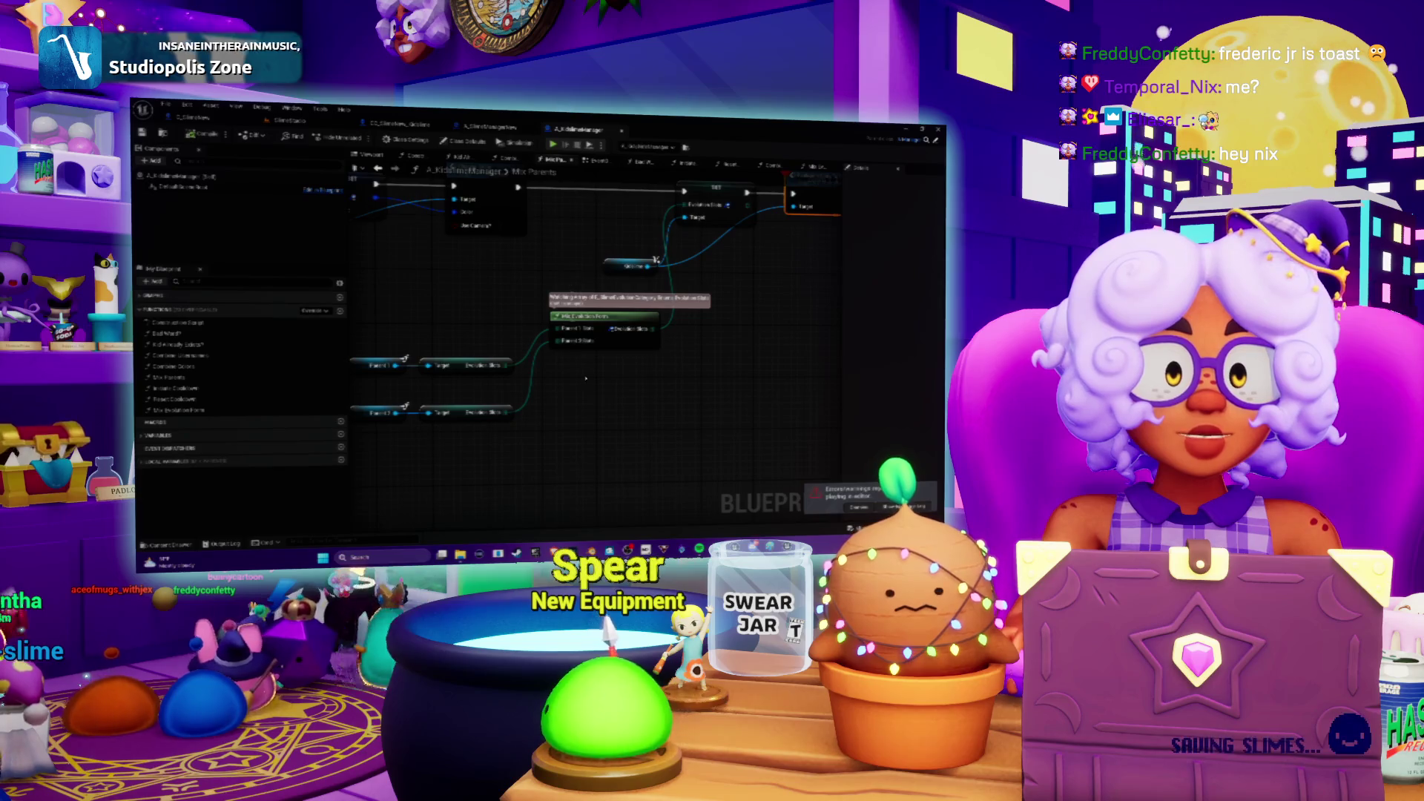
pyautogui.doubleClick(616, 341)
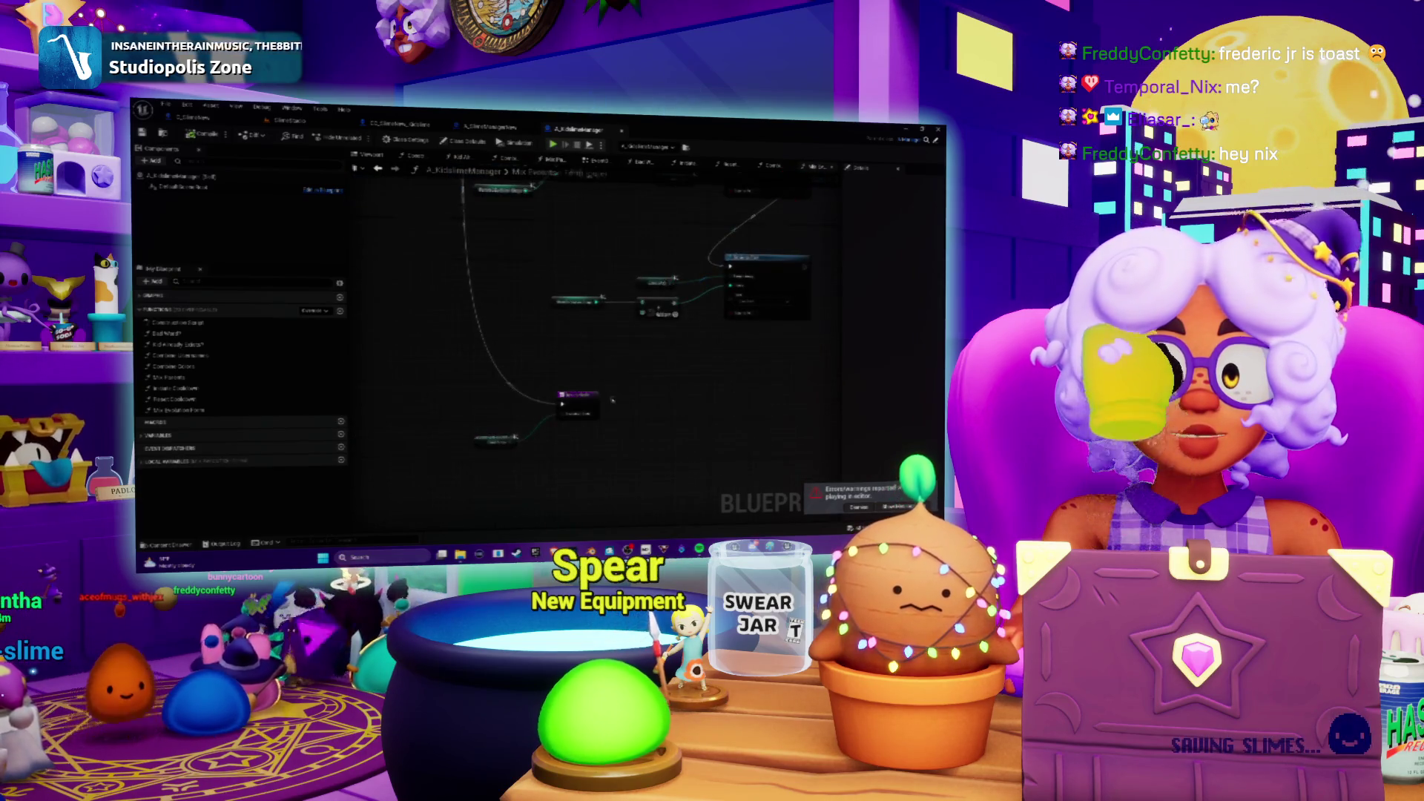
pyautogui.moveTo(655, 366)
pyautogui.mouseDown()
pyautogui.moveTo(583, 431)
pyautogui.moveTo(590, 462)
pyautogui.mouseUp()
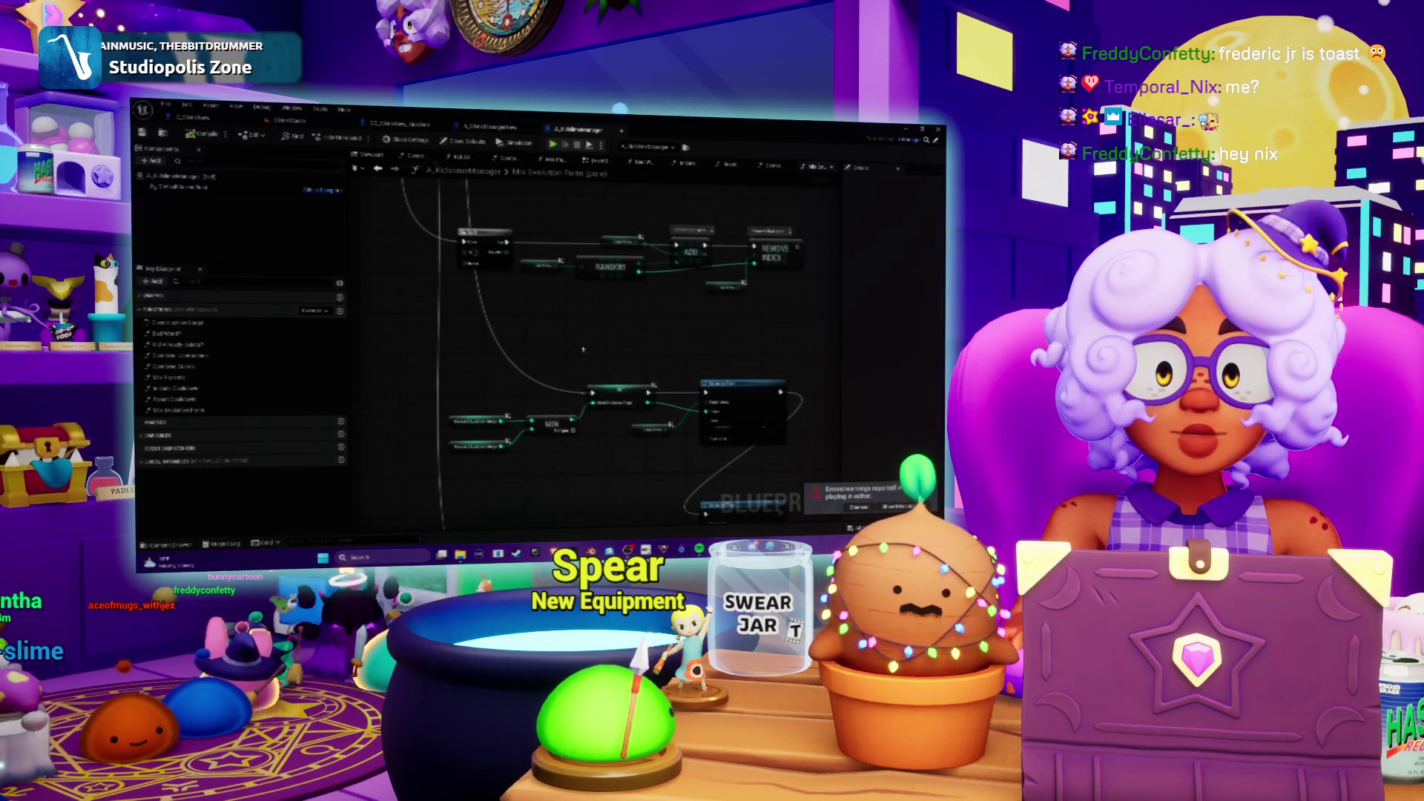
pyautogui.moveTo(583, 352); pyautogui.dragTo(588, 382)
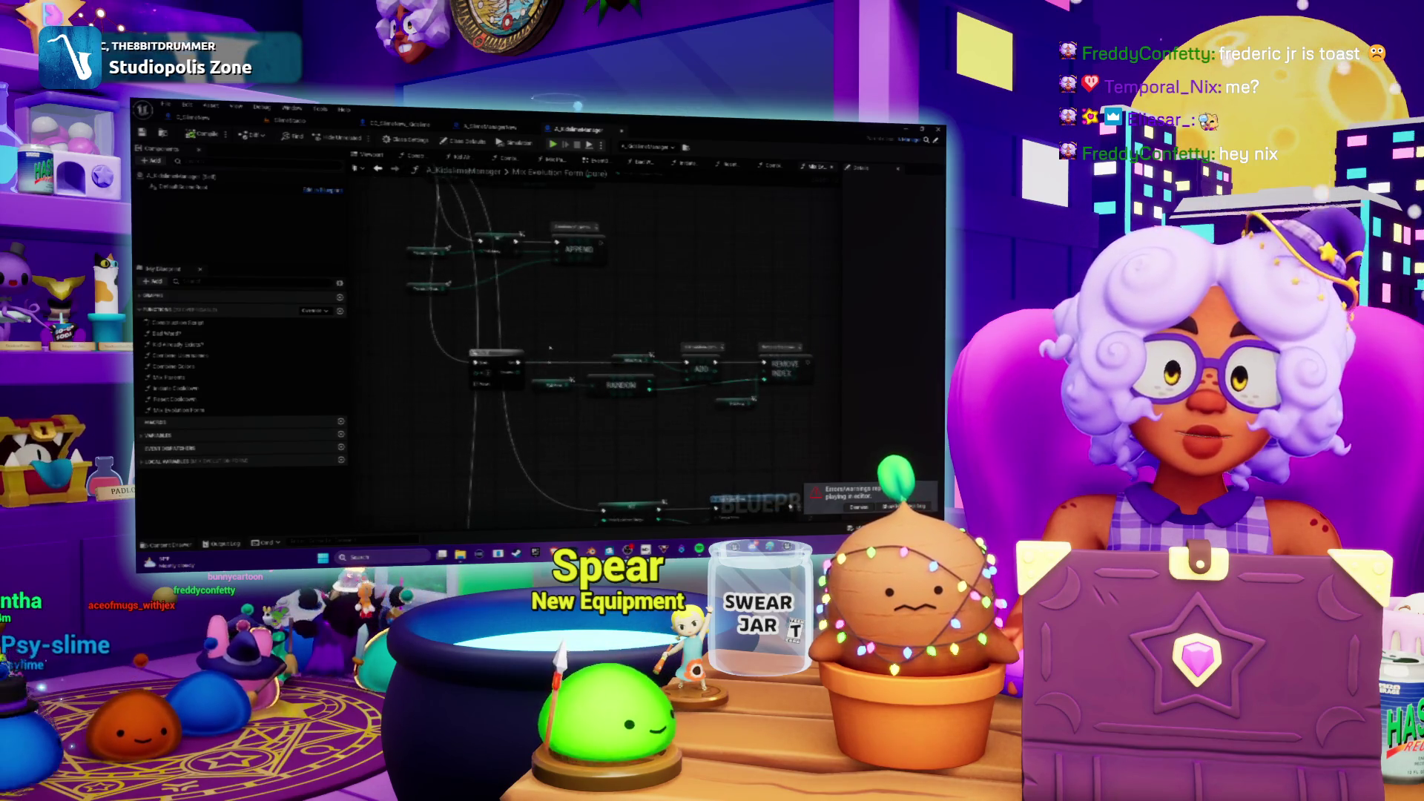
pyautogui.scroll(2, 601, 364)
pyautogui.moveTo(596, 399)
pyautogui.mouseDown()
pyautogui.moveTo(627, 375)
pyautogui.moveTo(583, 387)
pyautogui.moveTo(626, 378)
pyautogui.mouseUp()
pyautogui.scroll(-2, 626, 379)
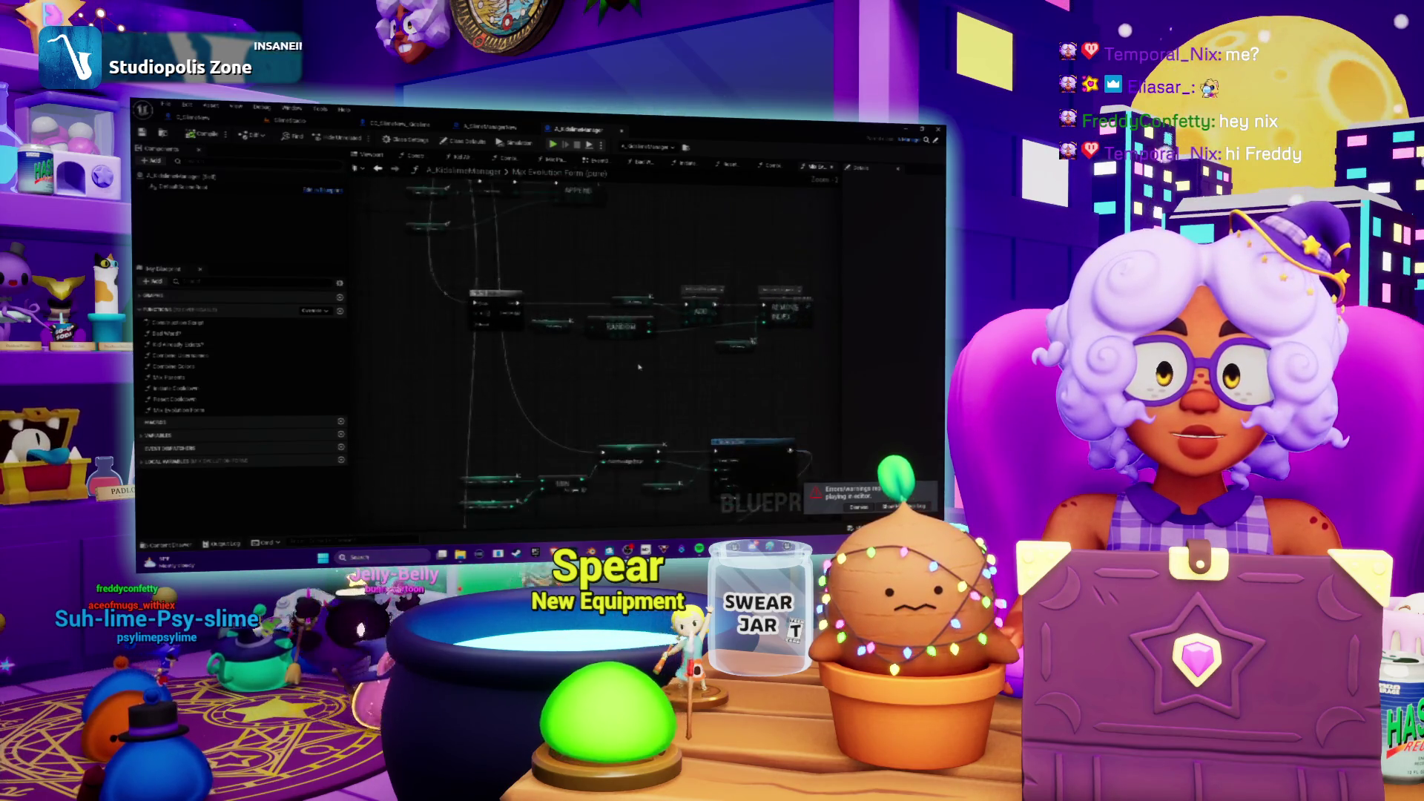
pyautogui.moveTo(666, 343); pyautogui.dragTo(665, 318)
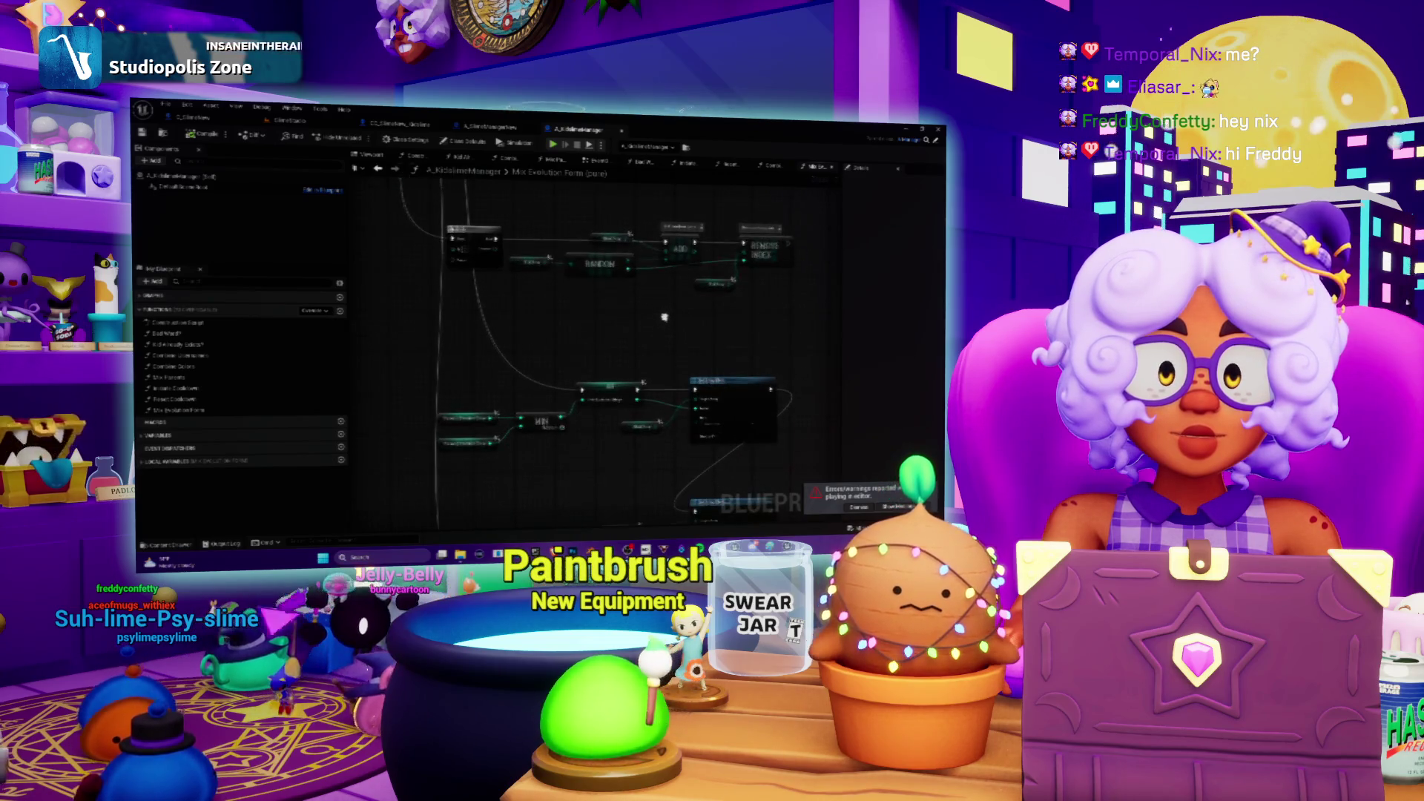
pyautogui.moveTo(639, 468); pyautogui.dragTo(629, 325)
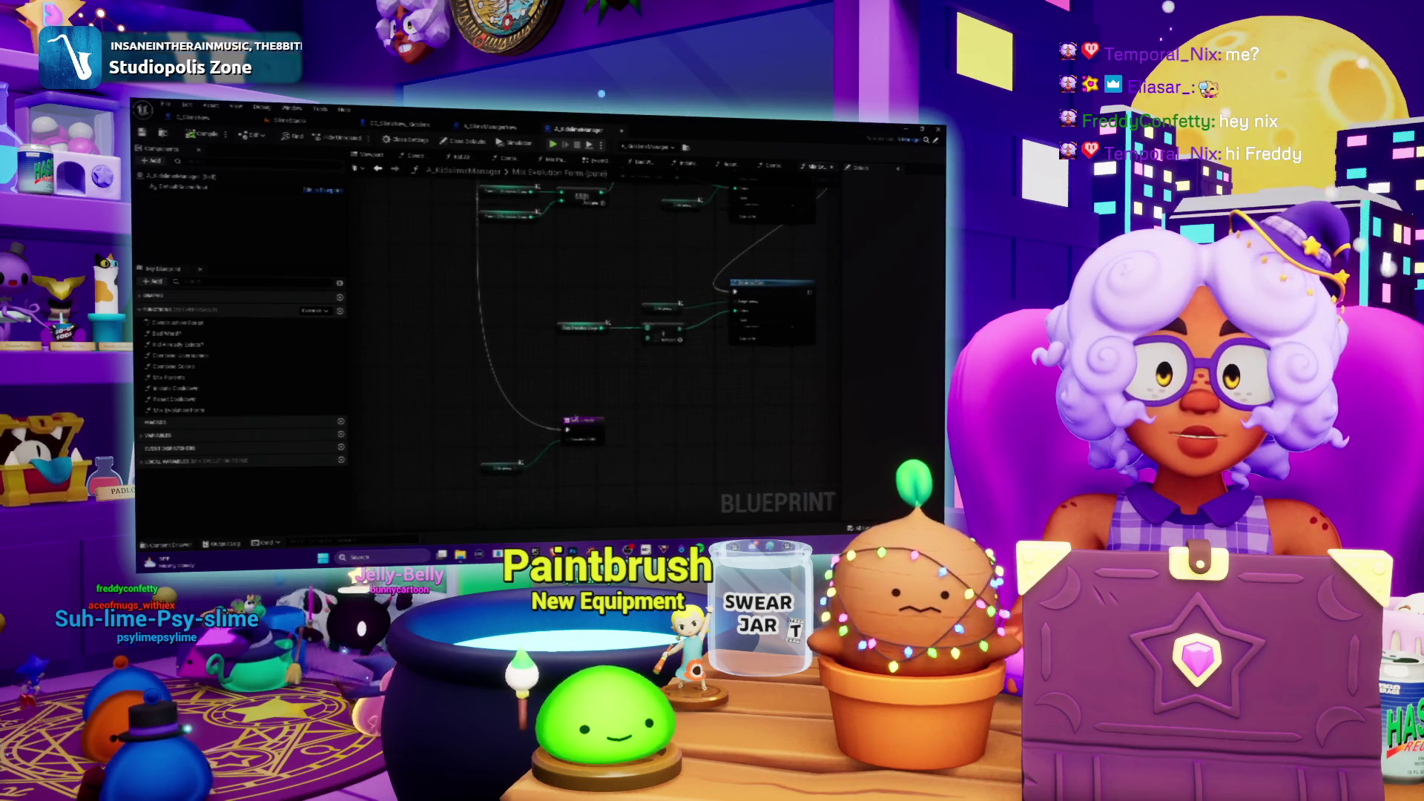
# Step: Add a breakpoint to the REMOVE INDEX node and return to the level view
pyautogui.rightClick(588, 423)
pyautogui.moveTo(534, 302); pyautogui.dragTo(504, 450)
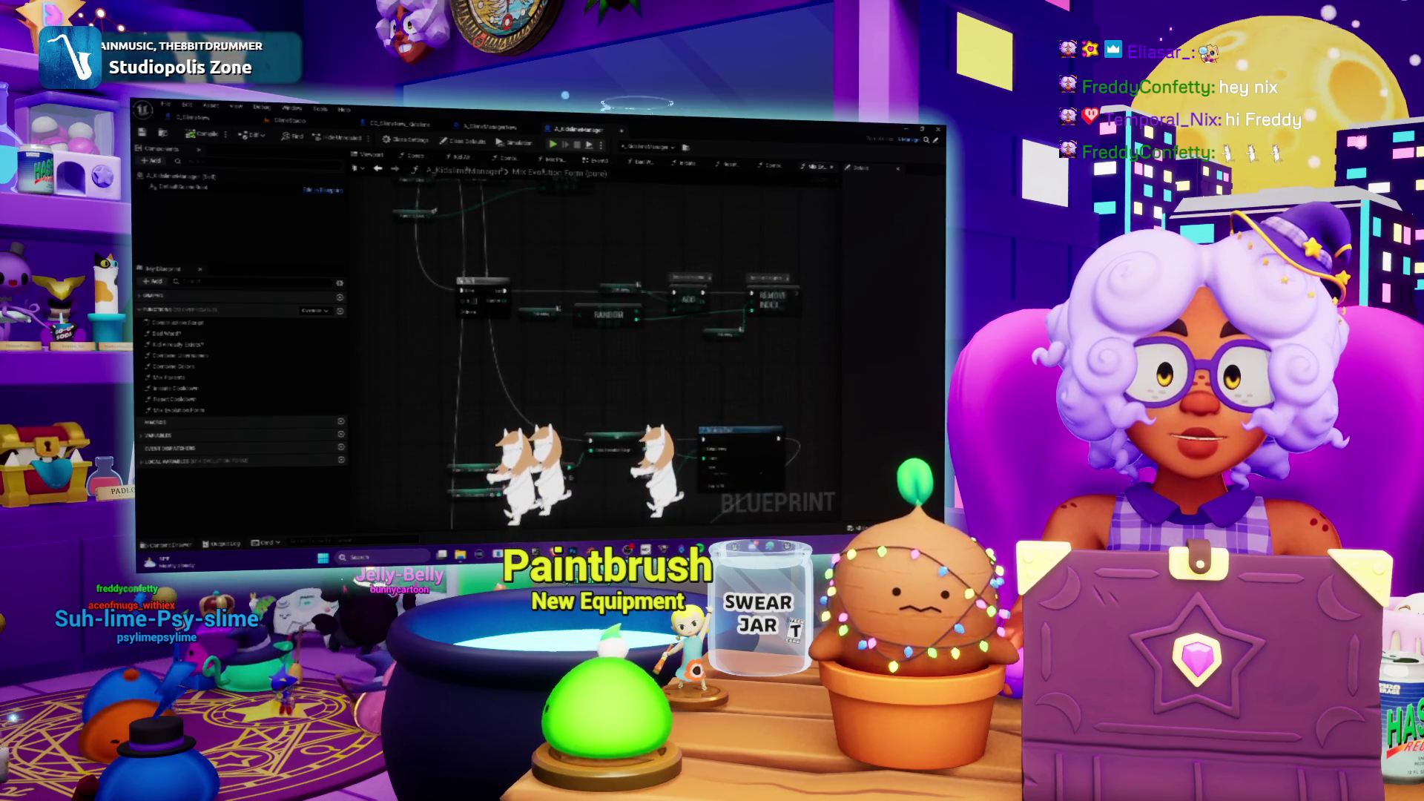
pyautogui.moveTo(731, 297); pyautogui.dragTo(705, 302)
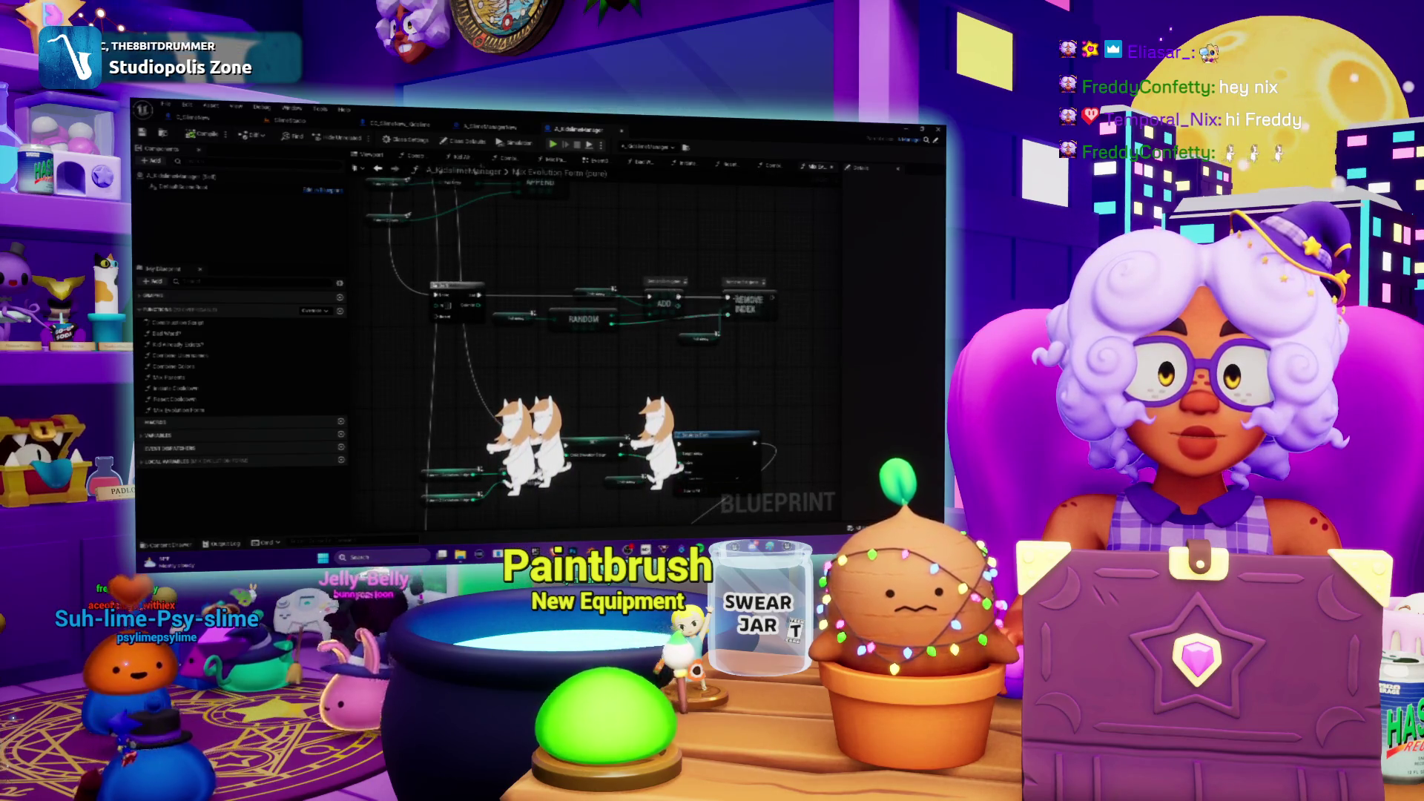
pyautogui.rightClick(731, 298)
pyautogui.moveTo(769, 435)
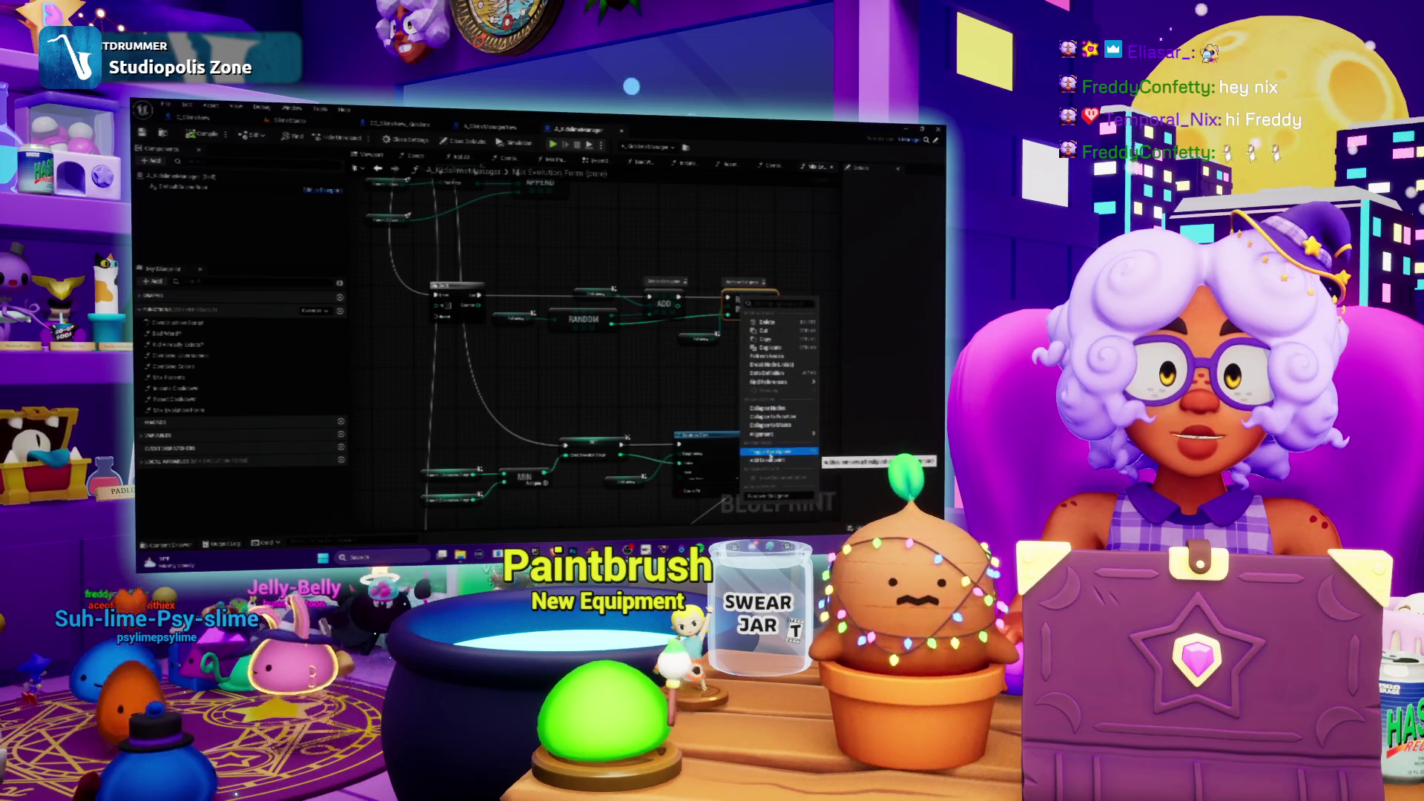
pyautogui.click(771, 461)
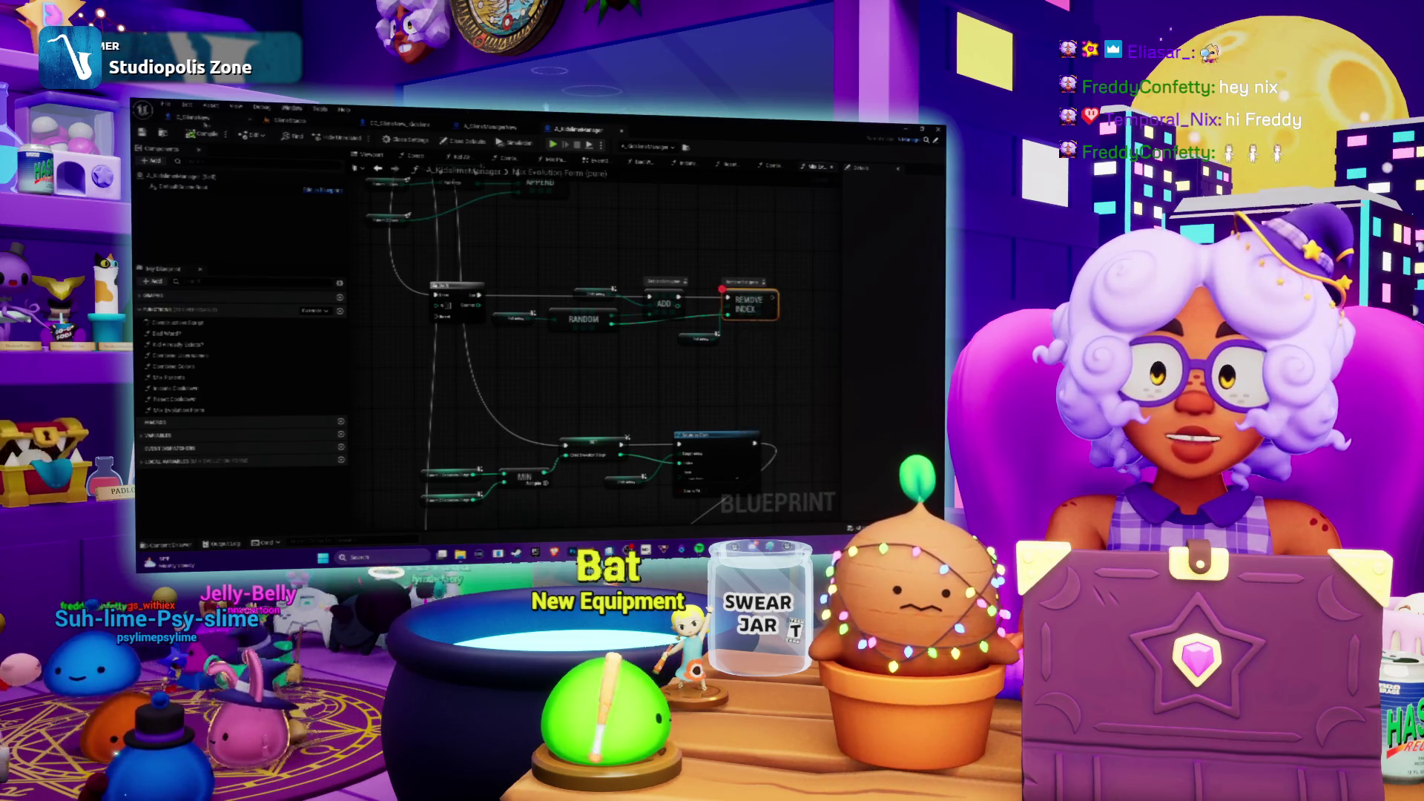
pyautogui.click(327, 128)
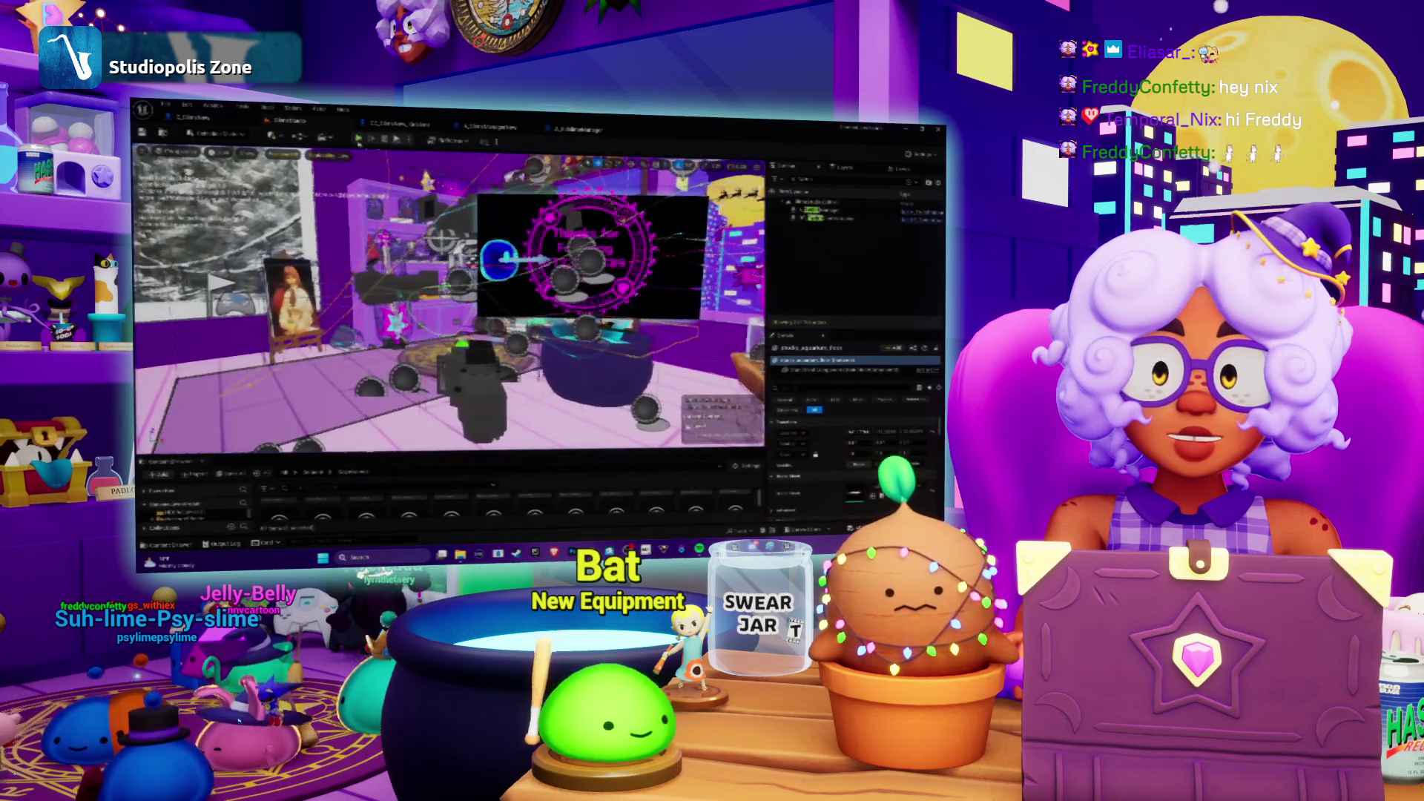
# Step: Play the level in the editor until it halts at the Remove Index breakpoint
pyautogui.click(358, 139)
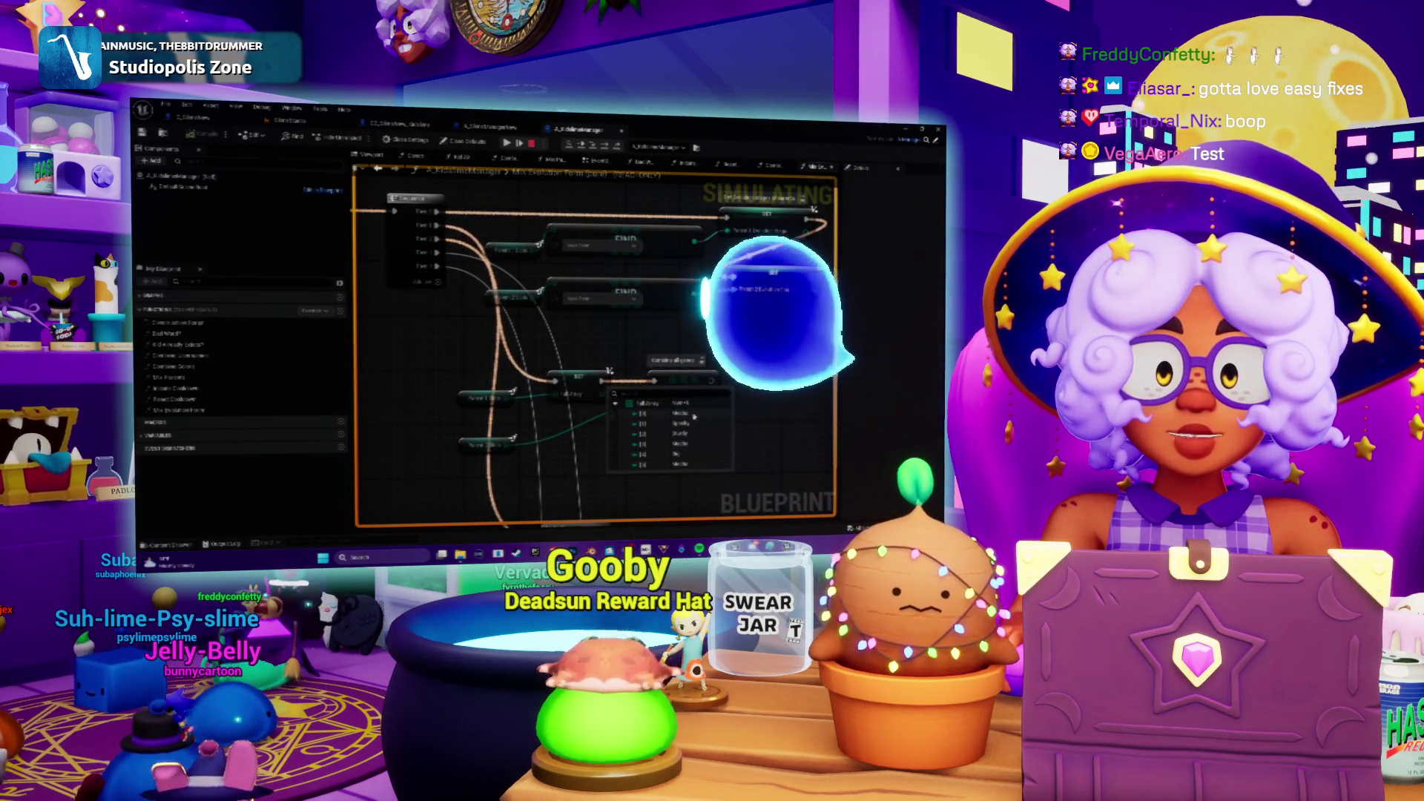
# Step: Close the array values list and browse the EventGraph, Reset Cooldown, Initiate Cooldown and Mix Parents graphs
pyautogui.click(691, 462)
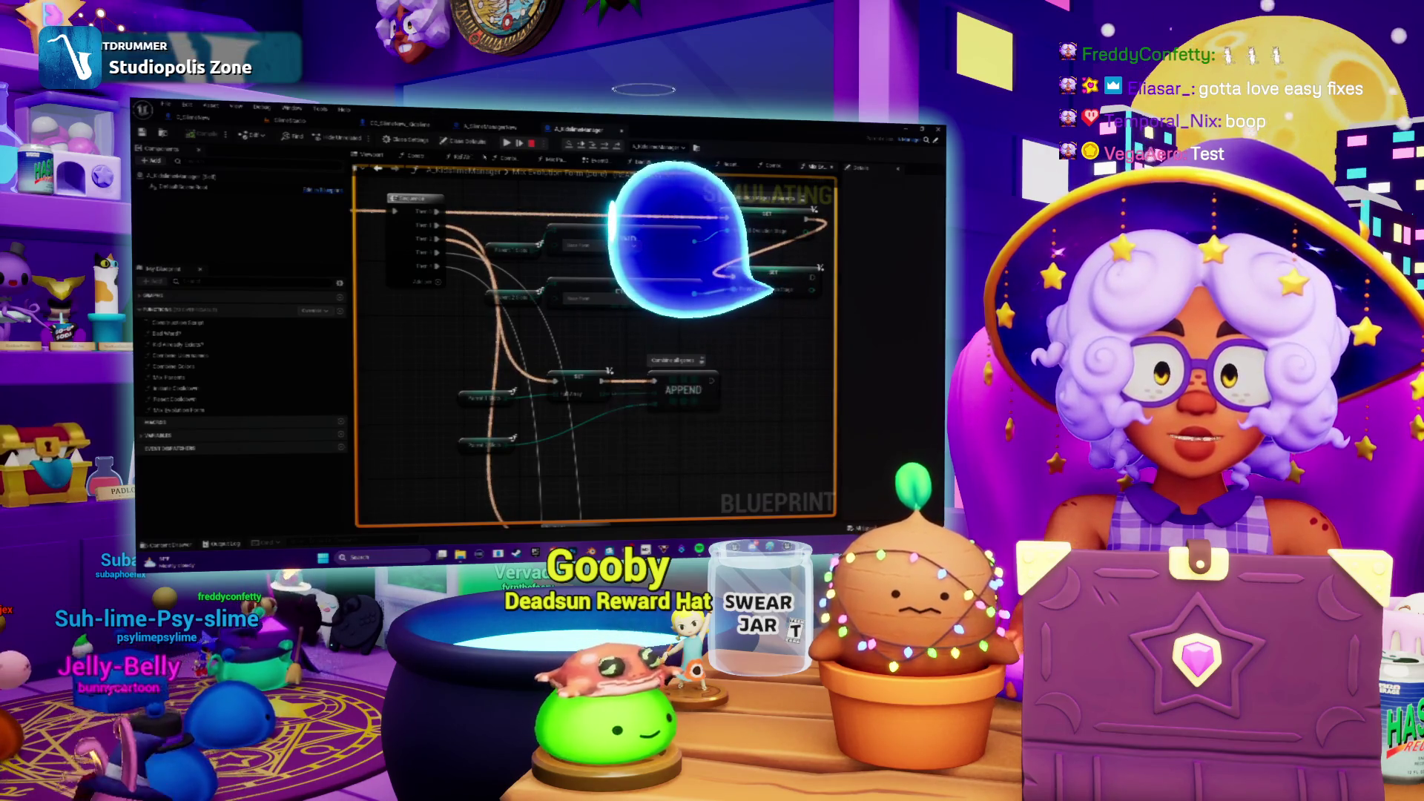
pyautogui.click(597, 161)
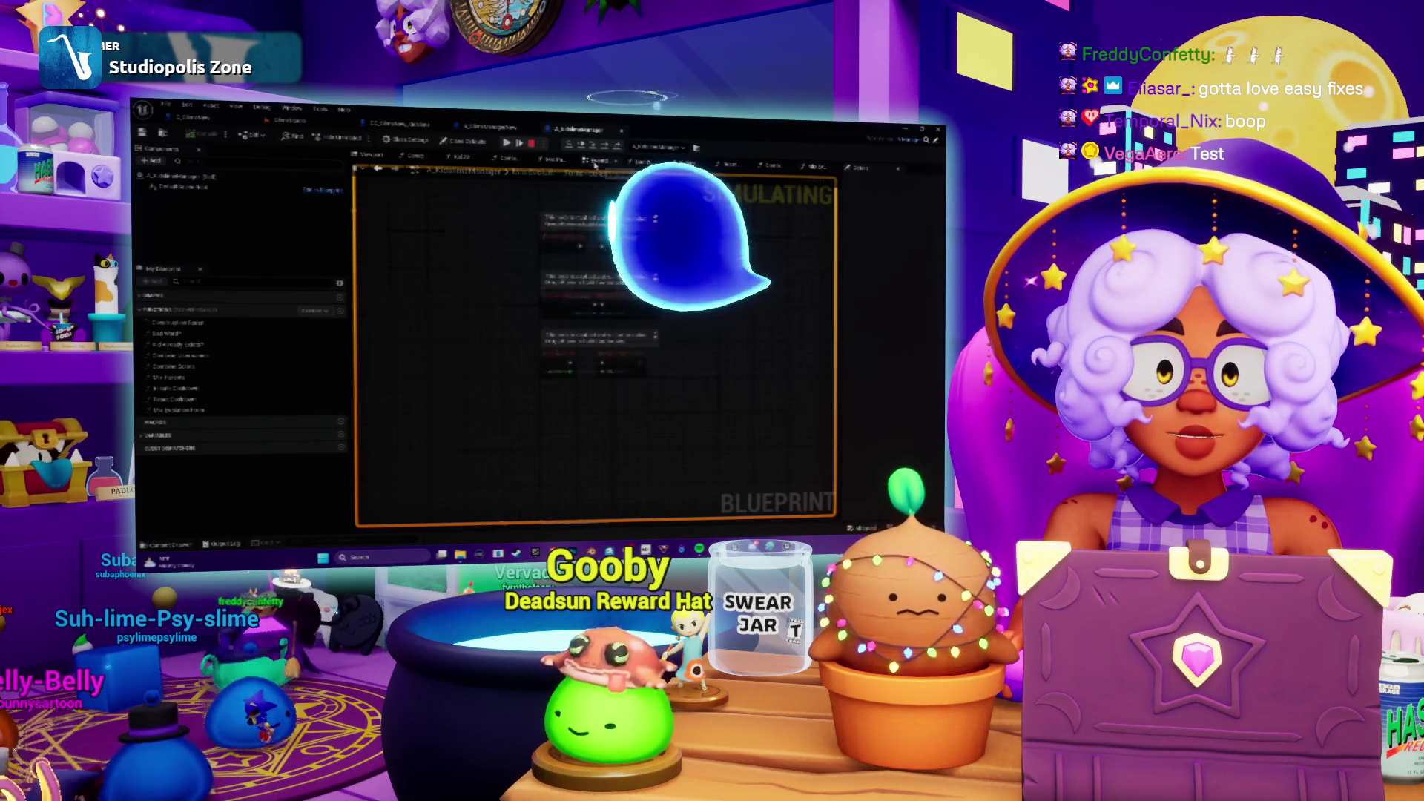
pyautogui.click(684, 164)
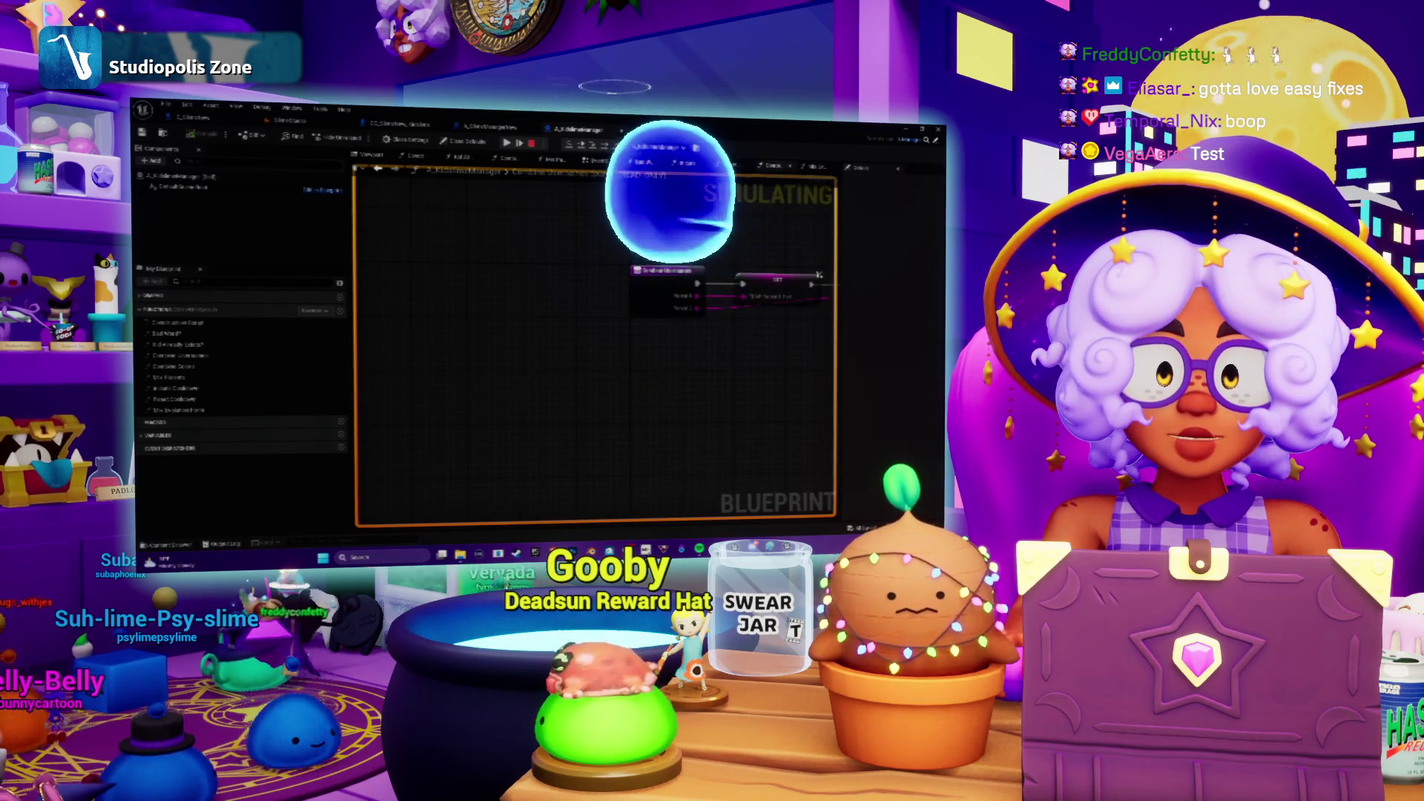
pyautogui.click(630, 165)
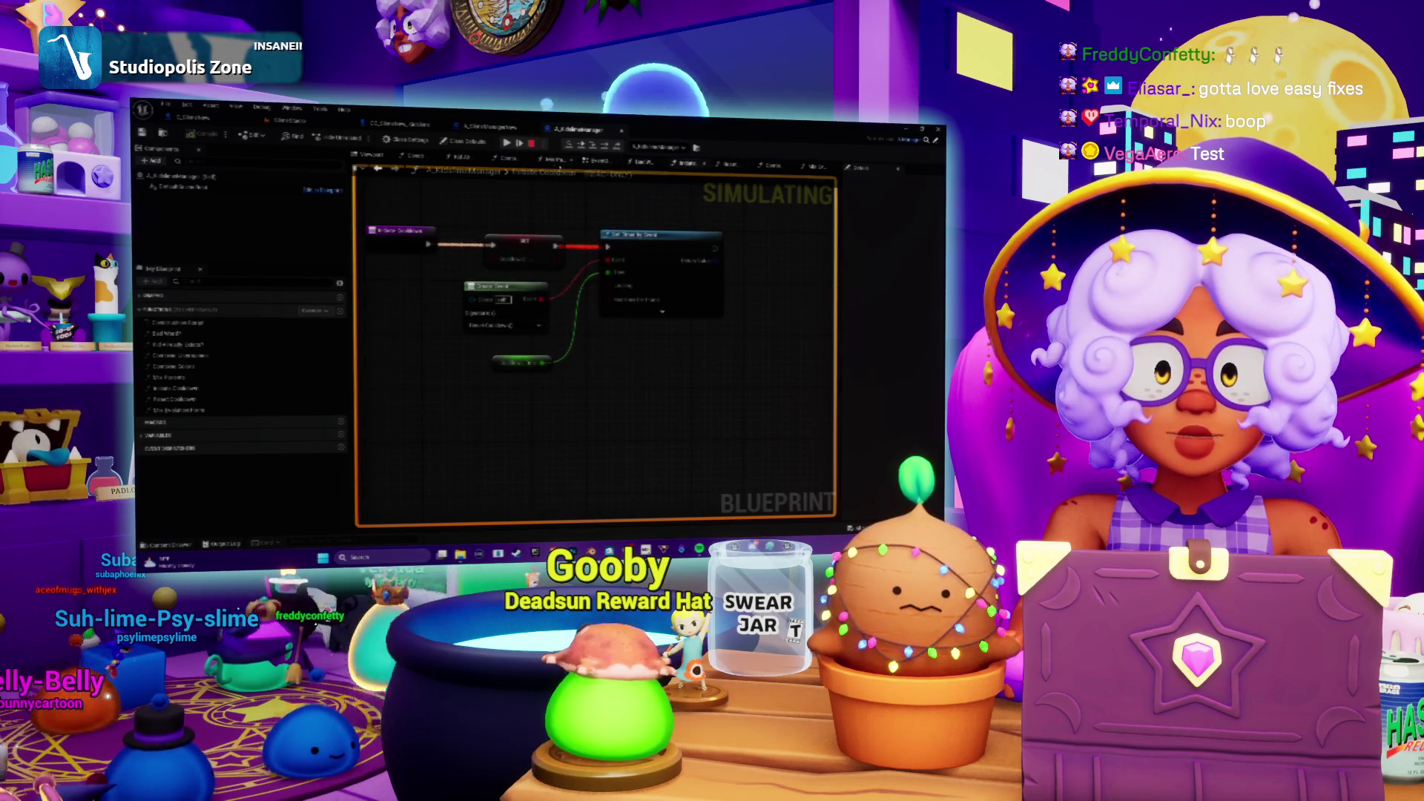
pyautogui.click(564, 163)
# Step: Open the Mix Evaluation Form function from the Mix Parents graph
pyautogui.moveTo(576, 391); pyautogui.dragTo(616, 334)
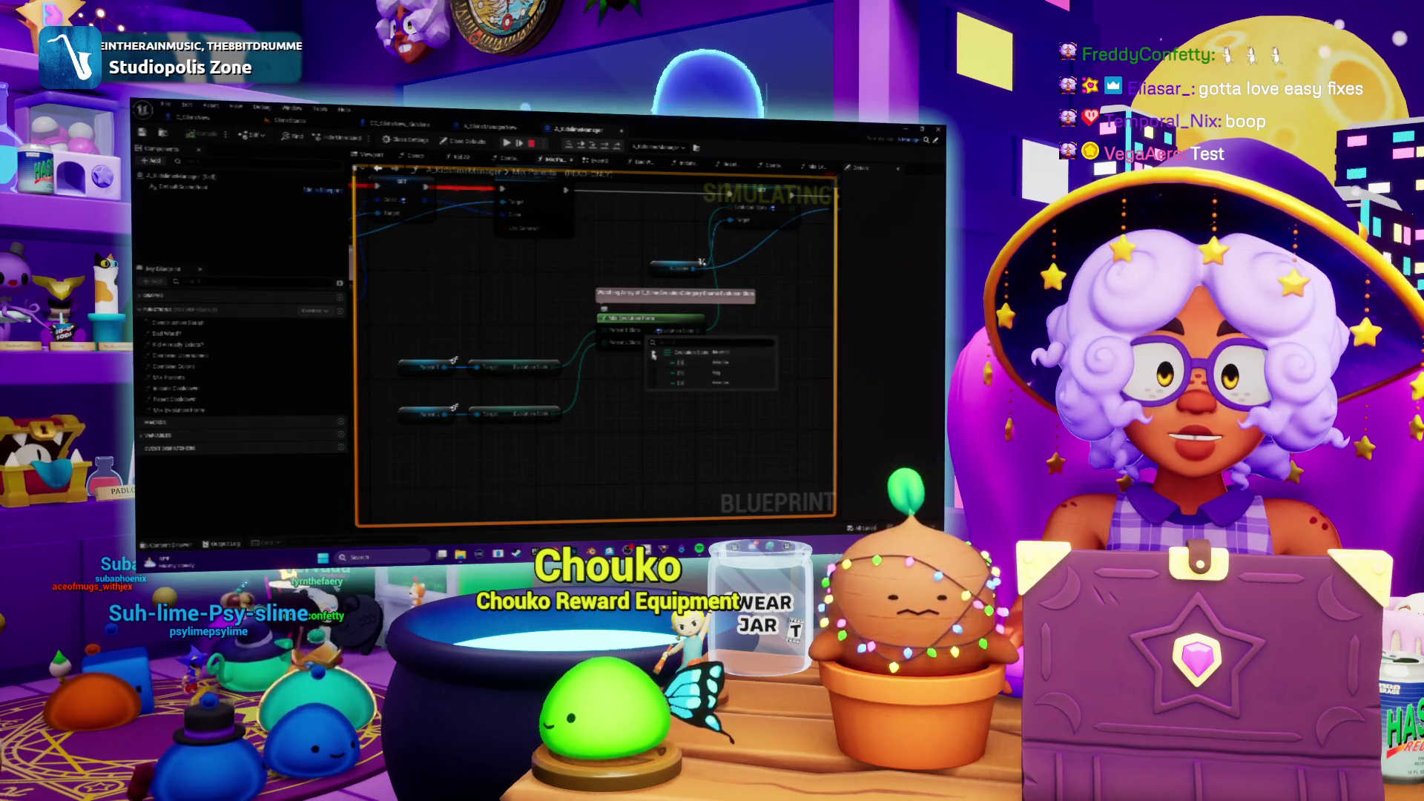
pyautogui.click(625, 241)
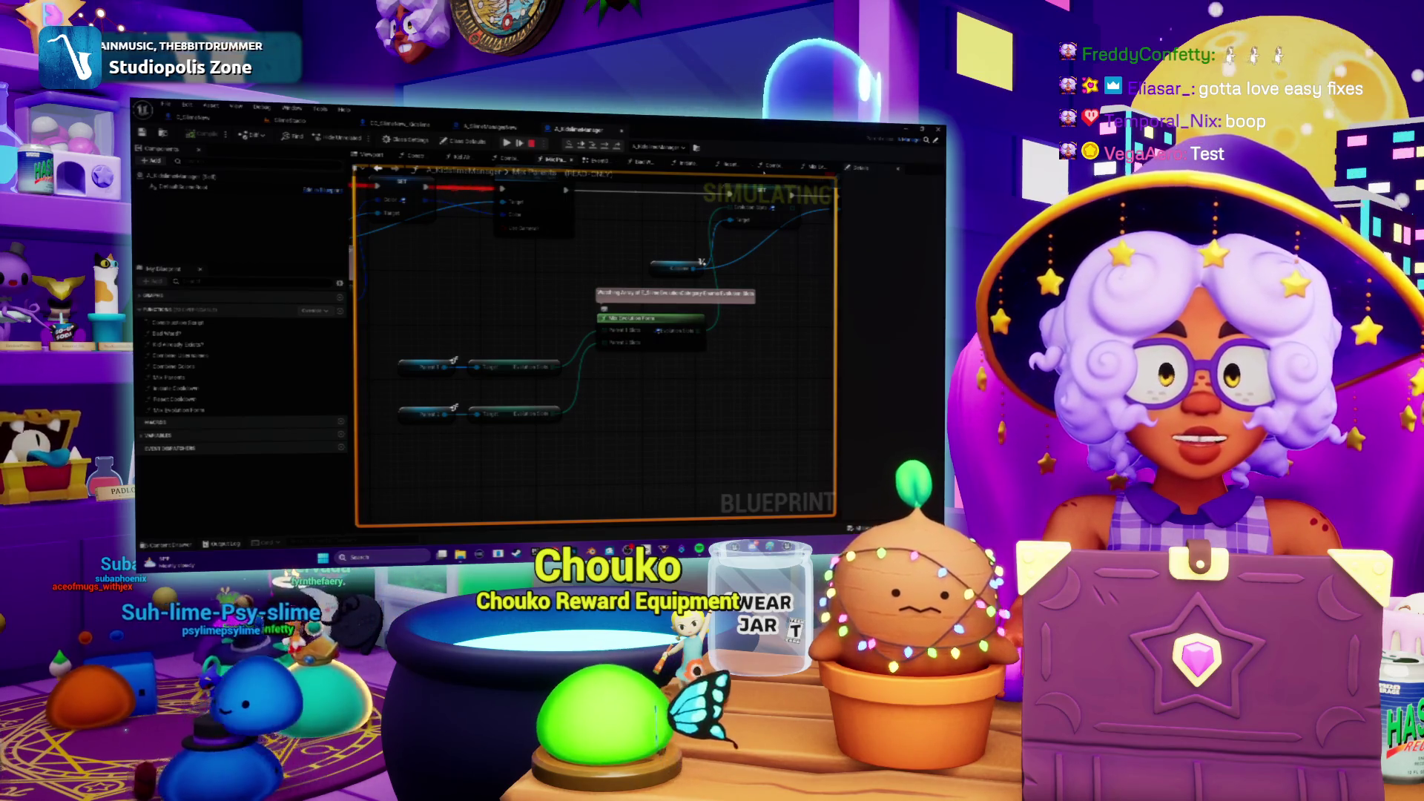
pyautogui.doubleClick(650, 317)
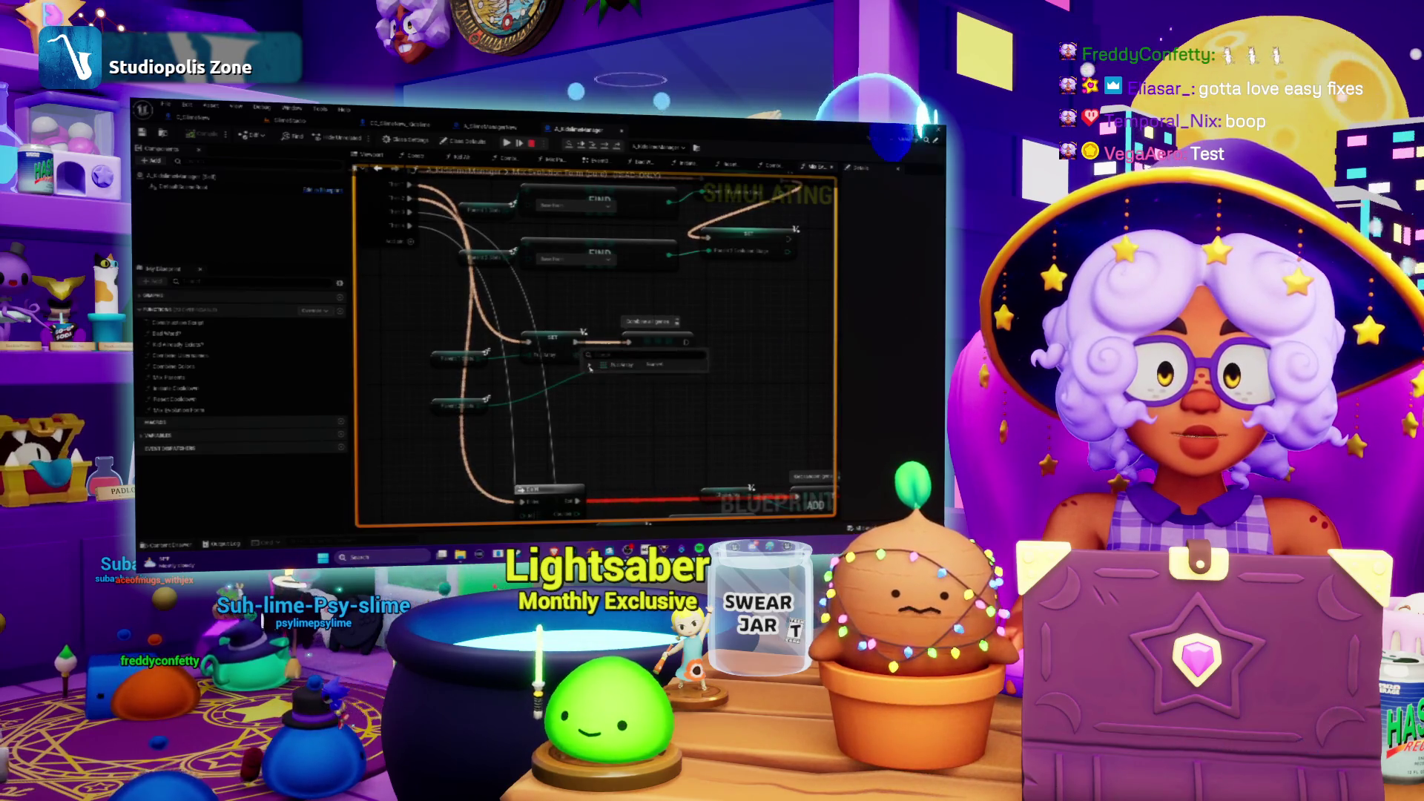
# Step: Expand the APPEND node's debug watch to view its live array entries
pyautogui.click(591, 364)
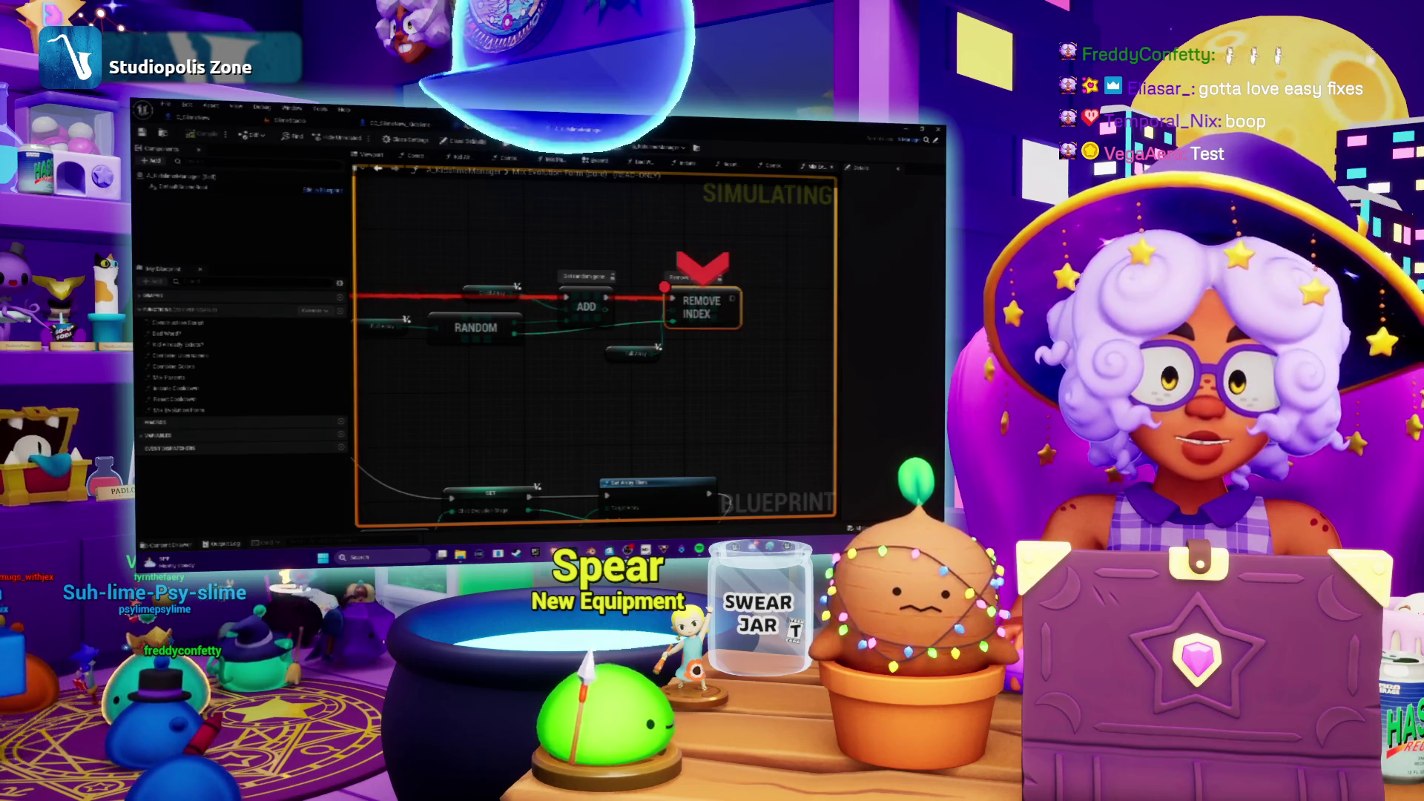
# Step: Search 'unreal remove index resize a' and read the Epic forum thread on removing index 0
pyautogui.hotkey('alt', 'Tab')
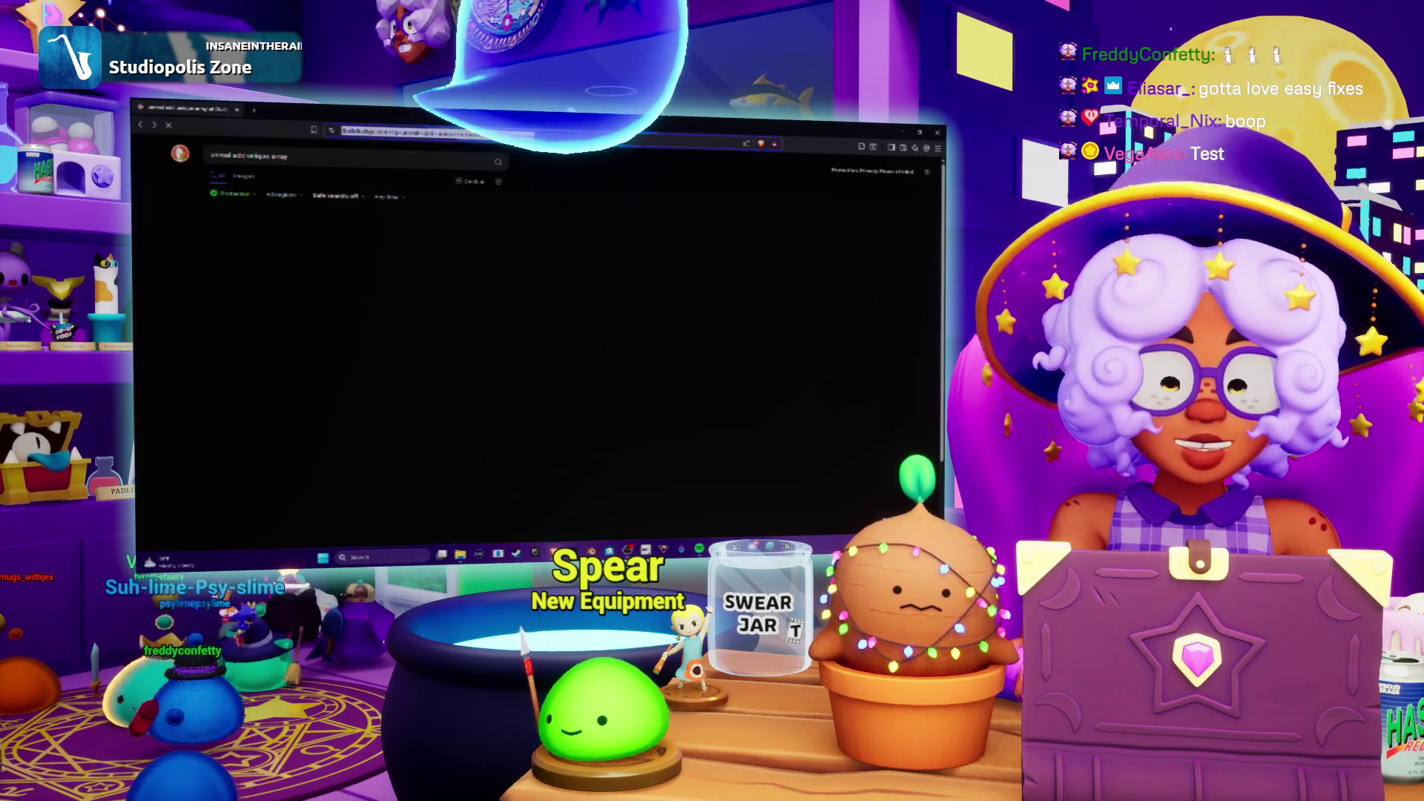
pyautogui.hotkey('ctrl', 'l')
pyautogui.write('unreal remove ind')
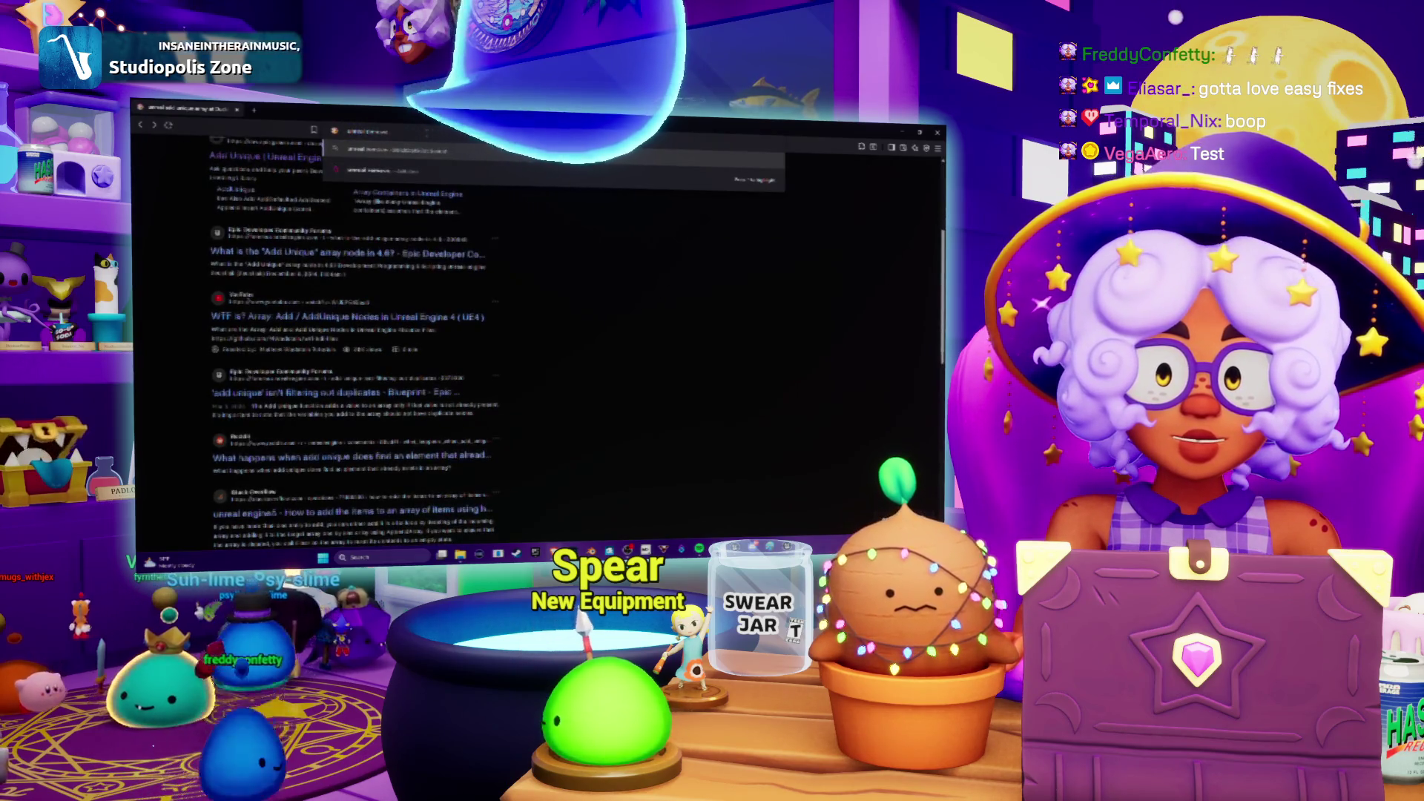
pyautogui.write('ex res')
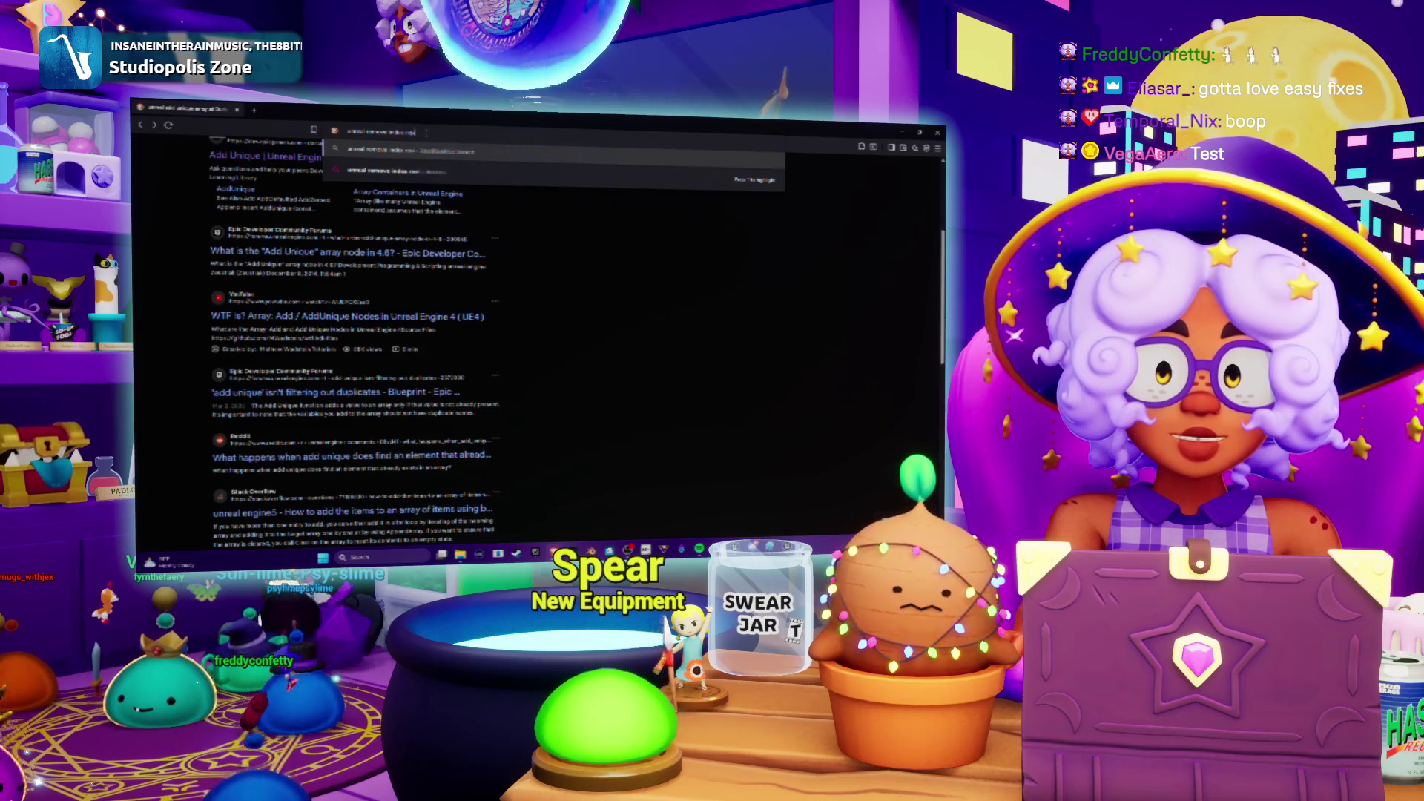
pyautogui.write('ize array')
pyautogui.press('Return')
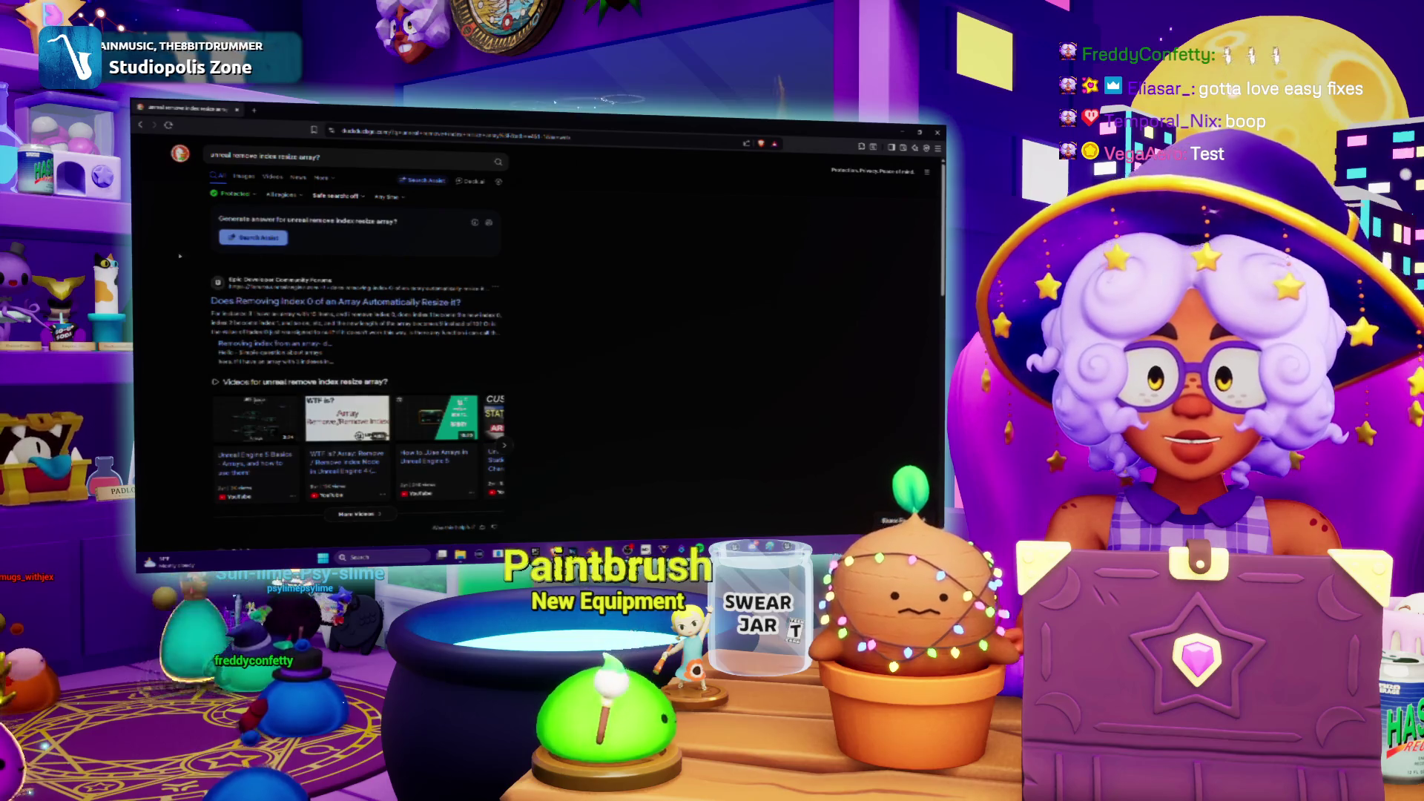
pyautogui.click(248, 298)
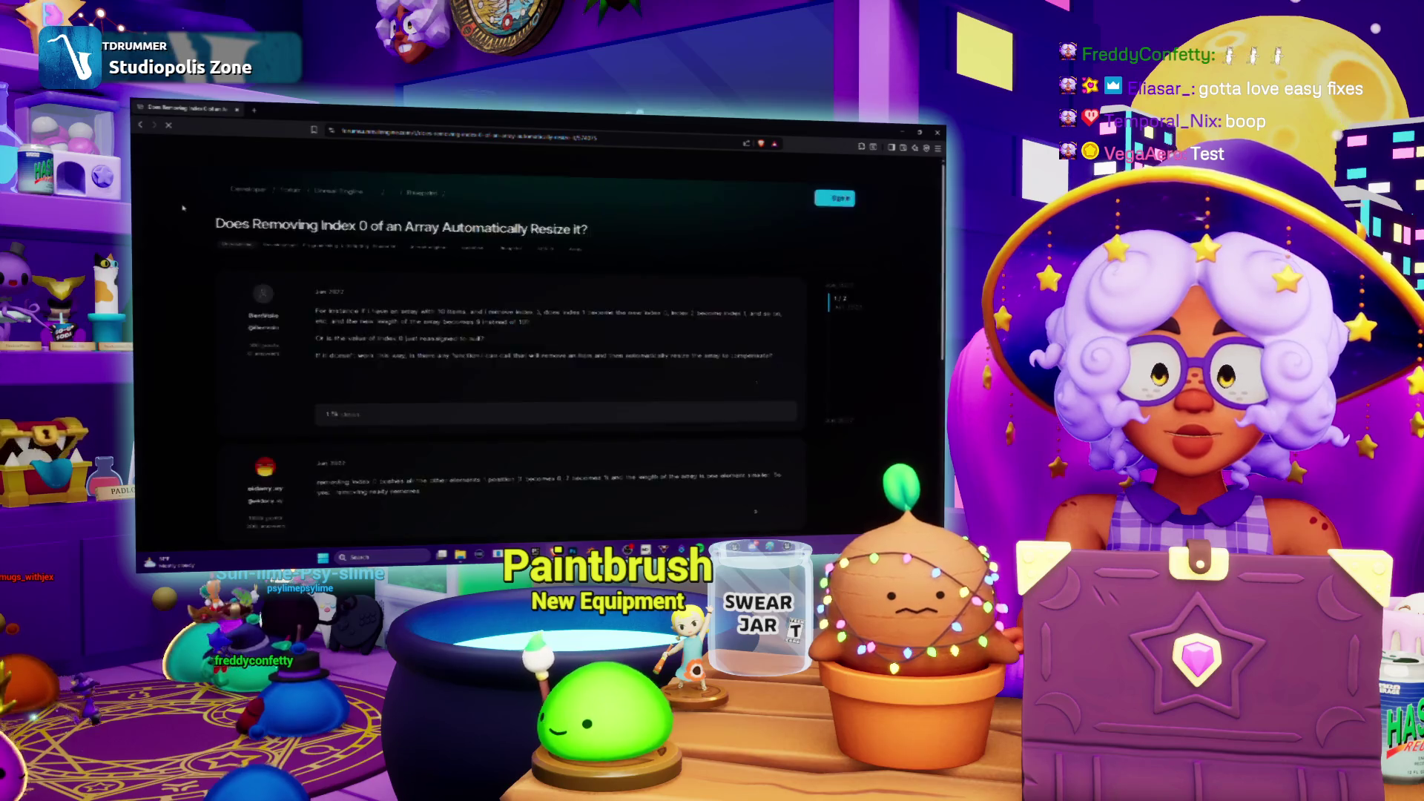
pyautogui.scroll(-2, 623, 417)
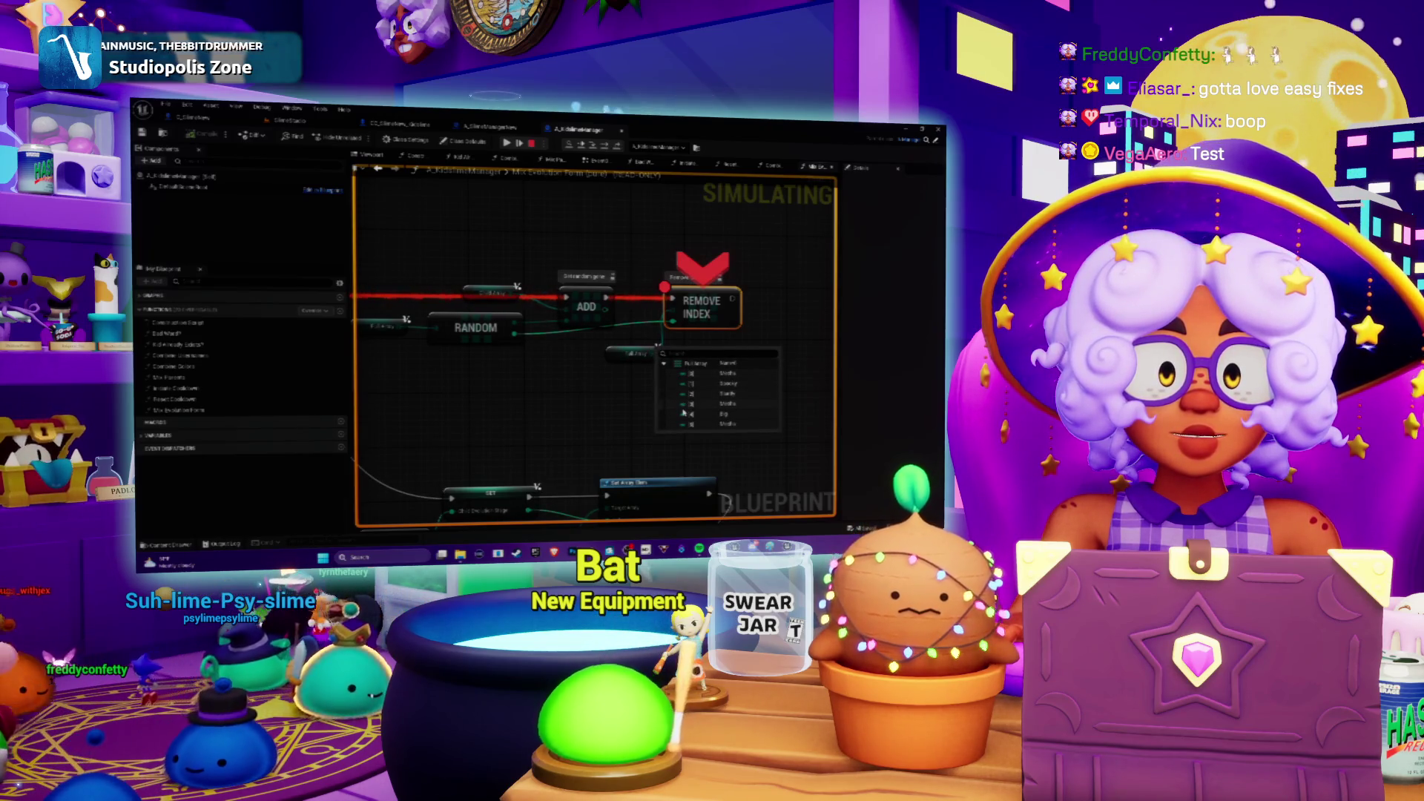
# Step: Pan the paused graph back to the REMOVE INDEX area, then resume and stop the play session
pyautogui.moveTo(663, 409); pyautogui.dragTo(785, 407)
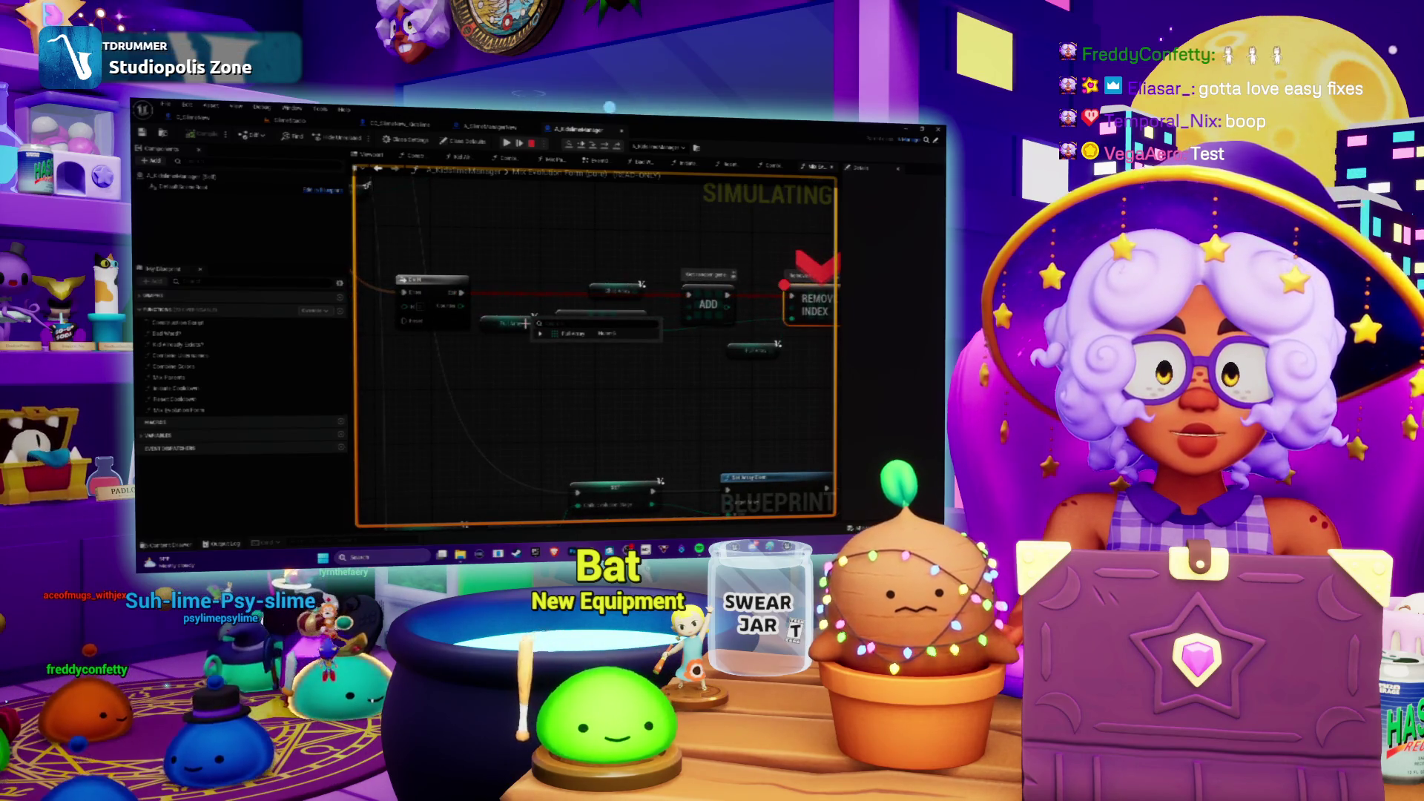
pyautogui.moveTo(535, 336); pyautogui.dragTo(430, 327)
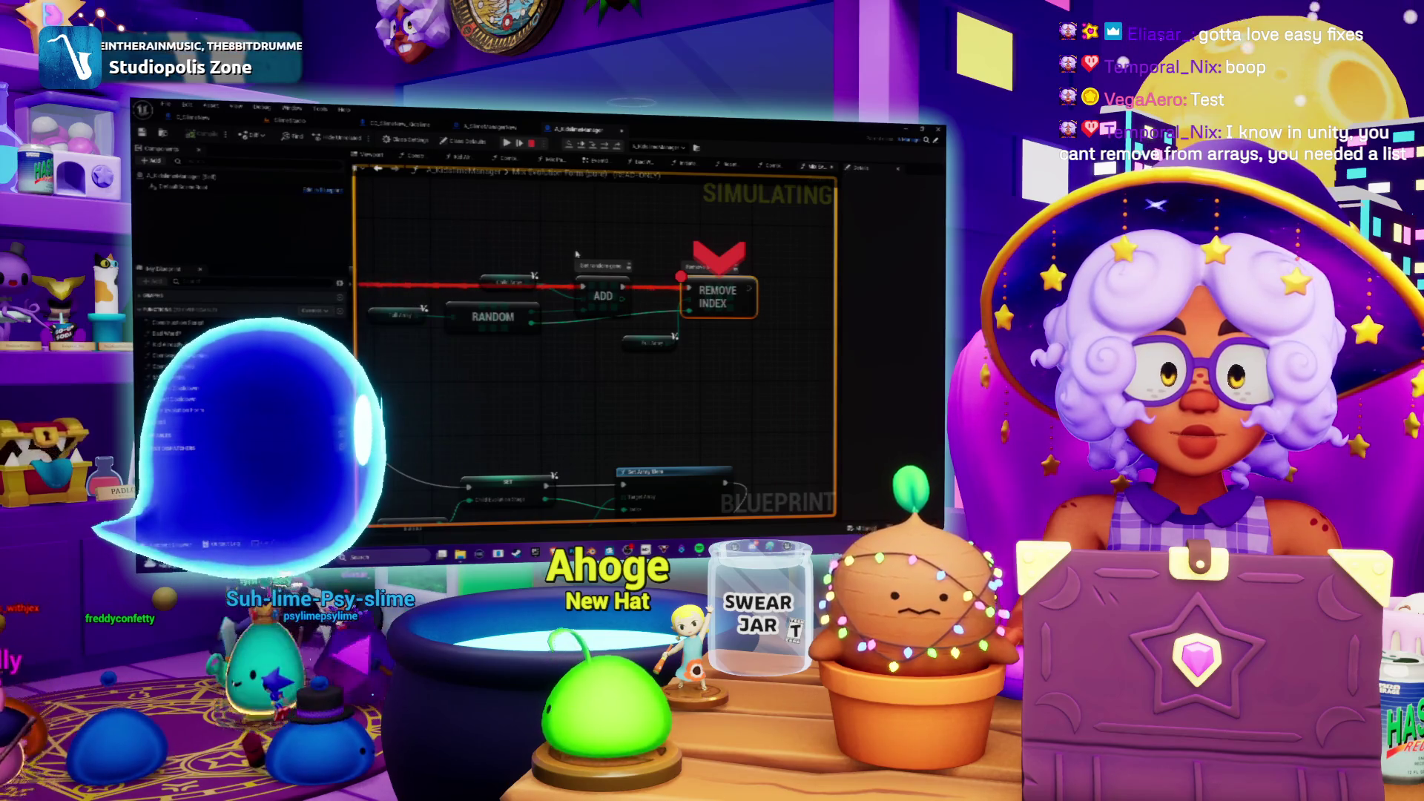
pyautogui.doubleClick(598, 176)
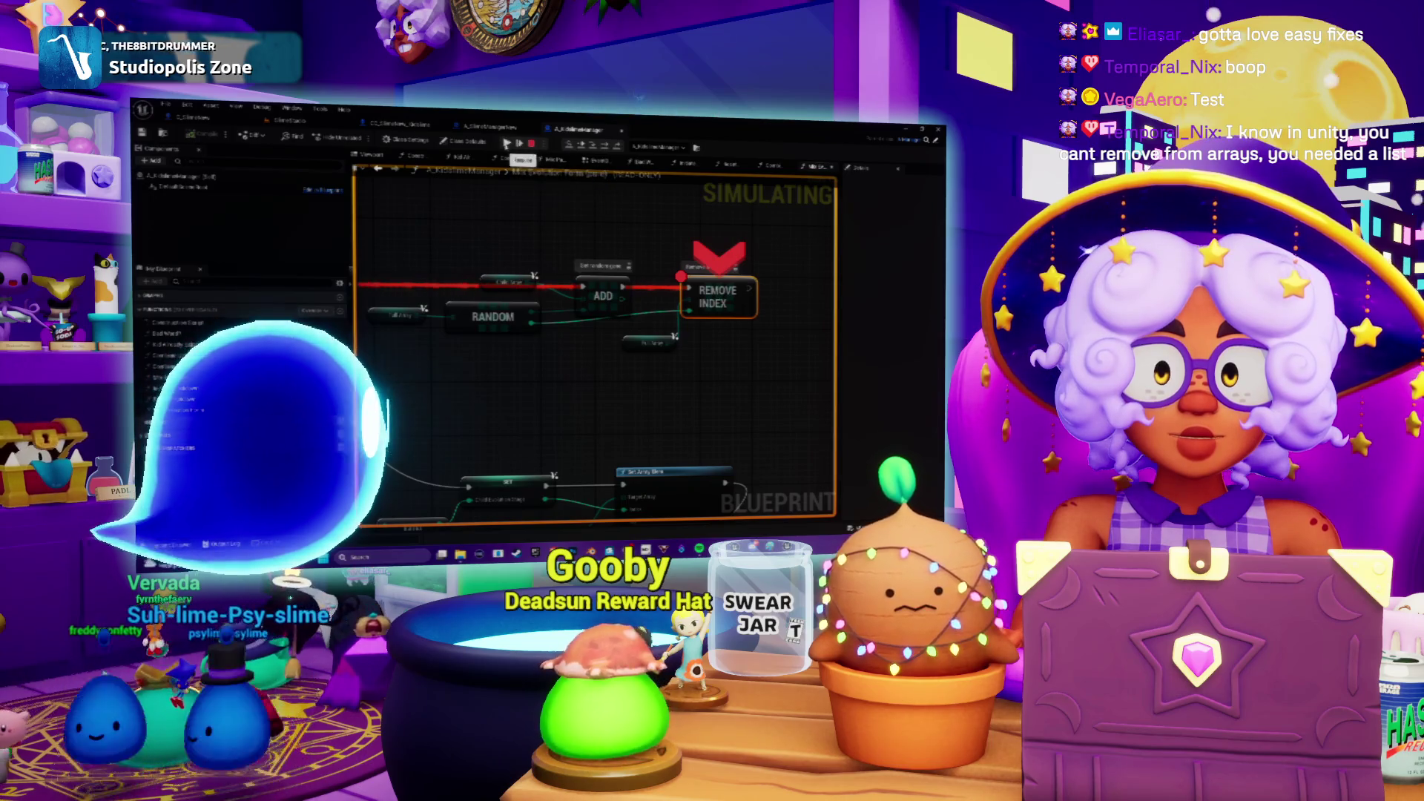
pyautogui.click(545, 160)
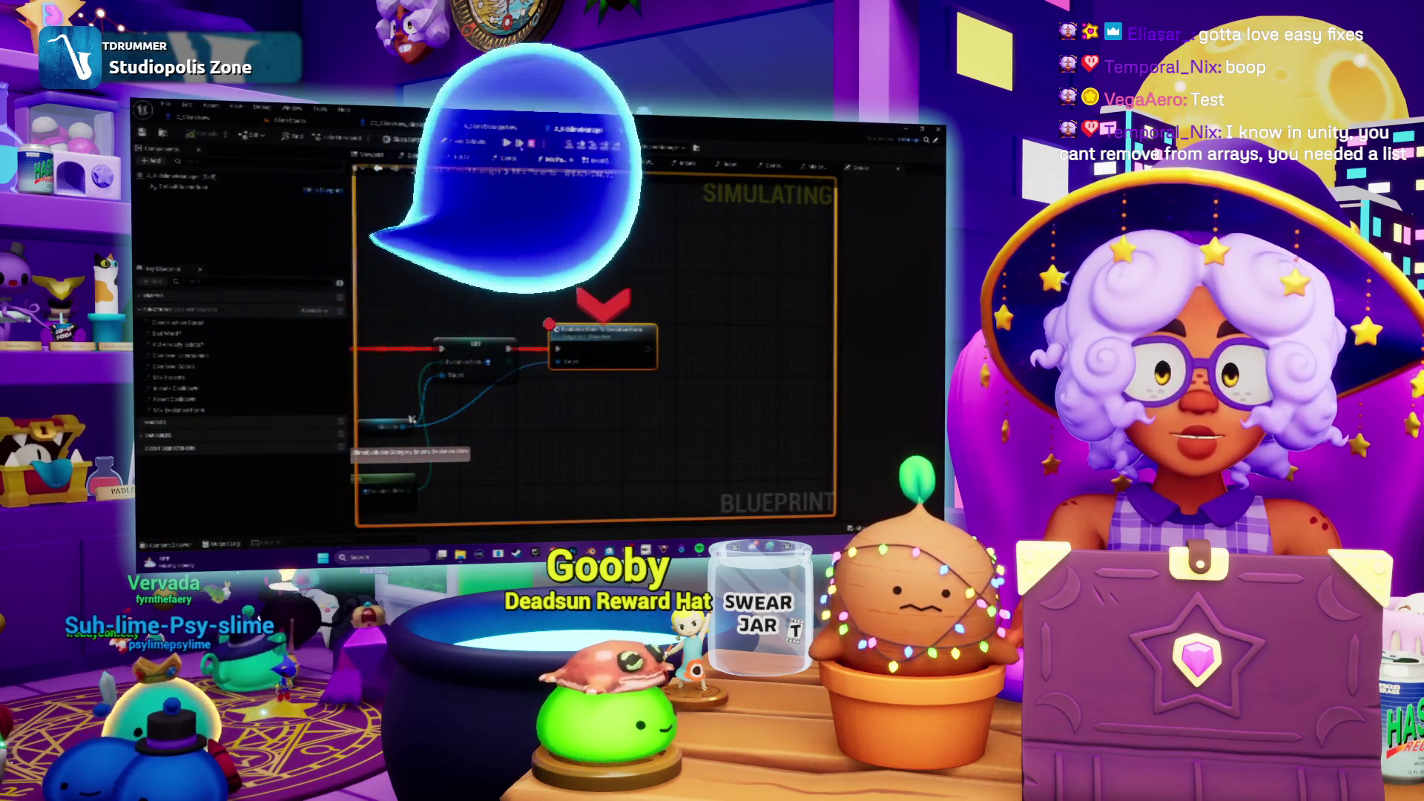
pyautogui.hotkey('alt', 'Tab')
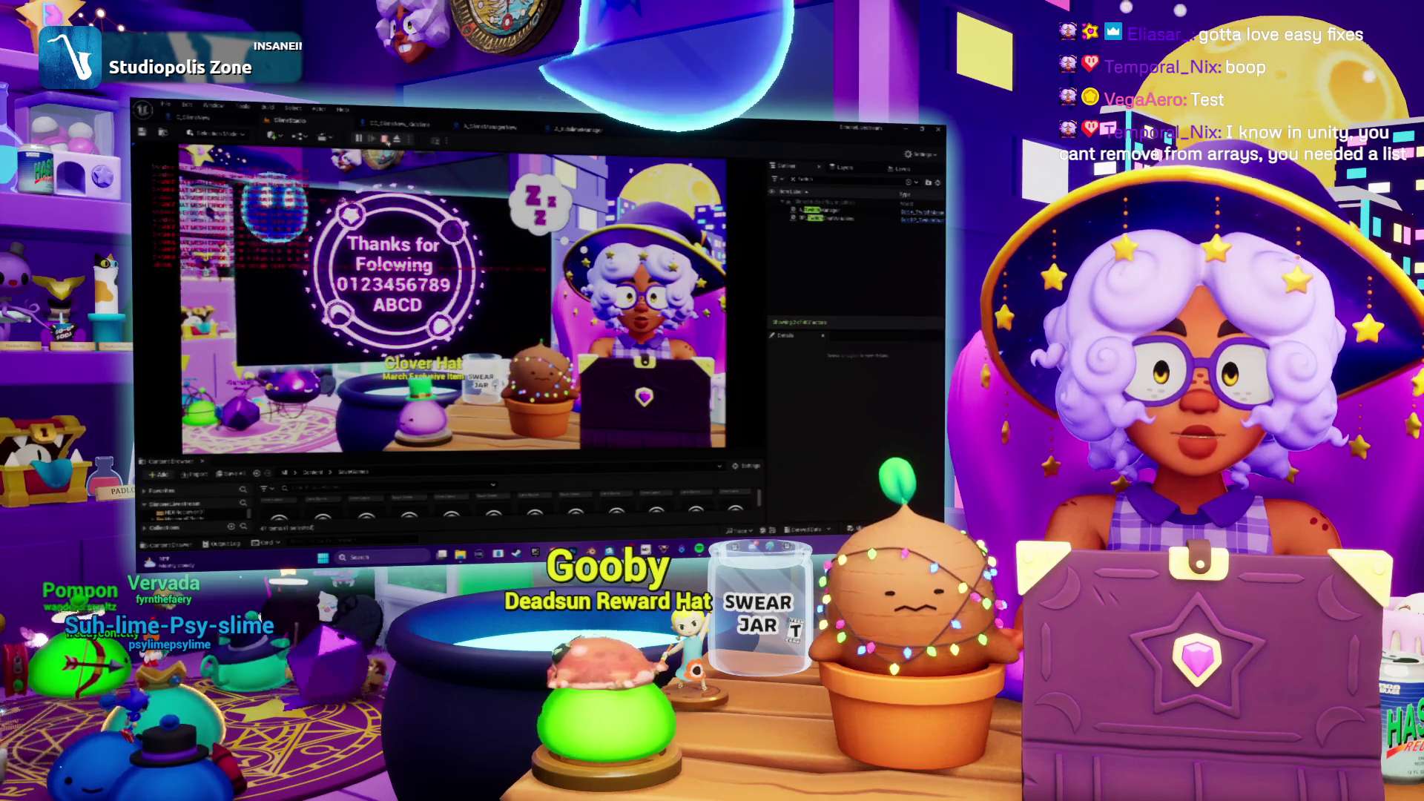
pyautogui.press('Escape')
# Step: Return to the SlimeManager's Mix Parents graph and pan to the breakpoint node
pyautogui.click(405, 126)
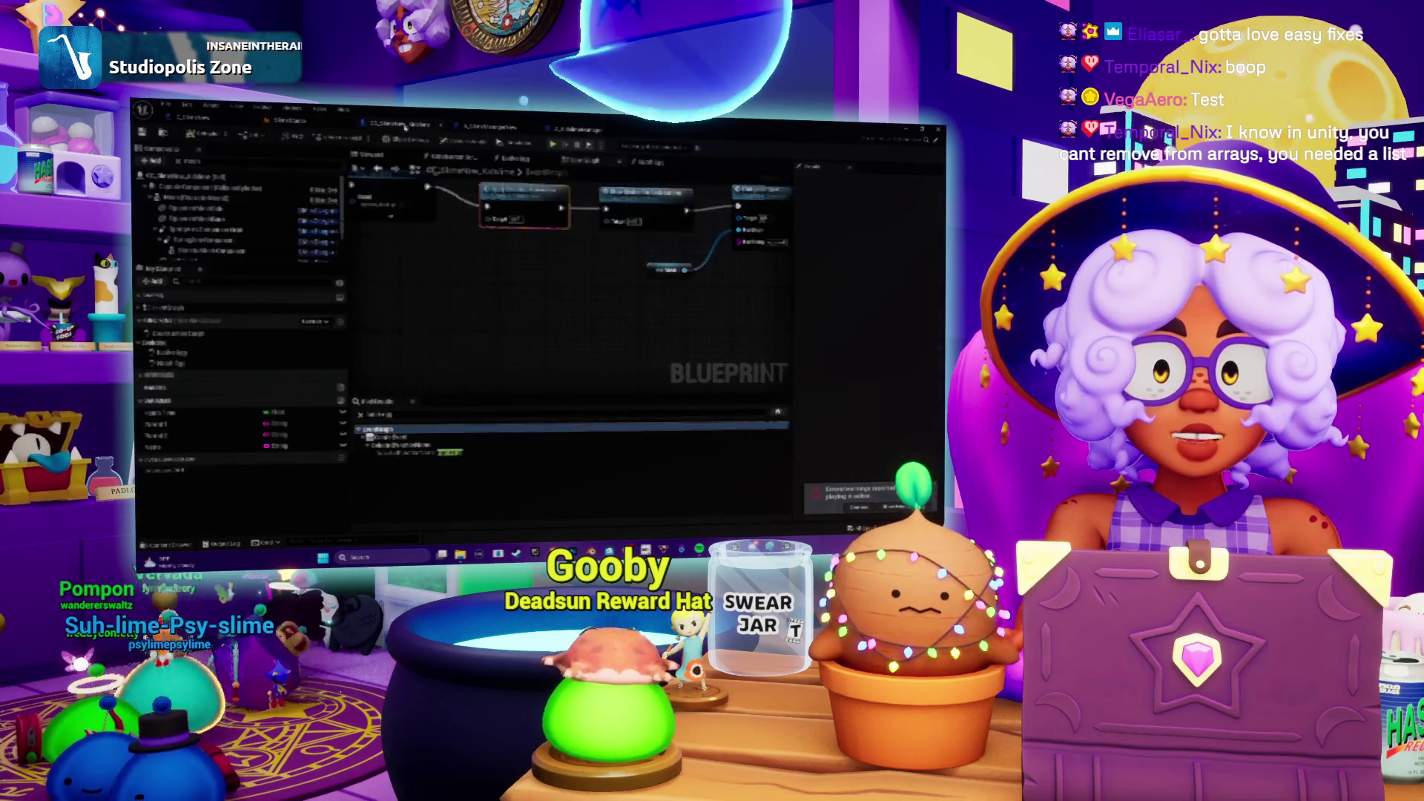
pyautogui.click(483, 132)
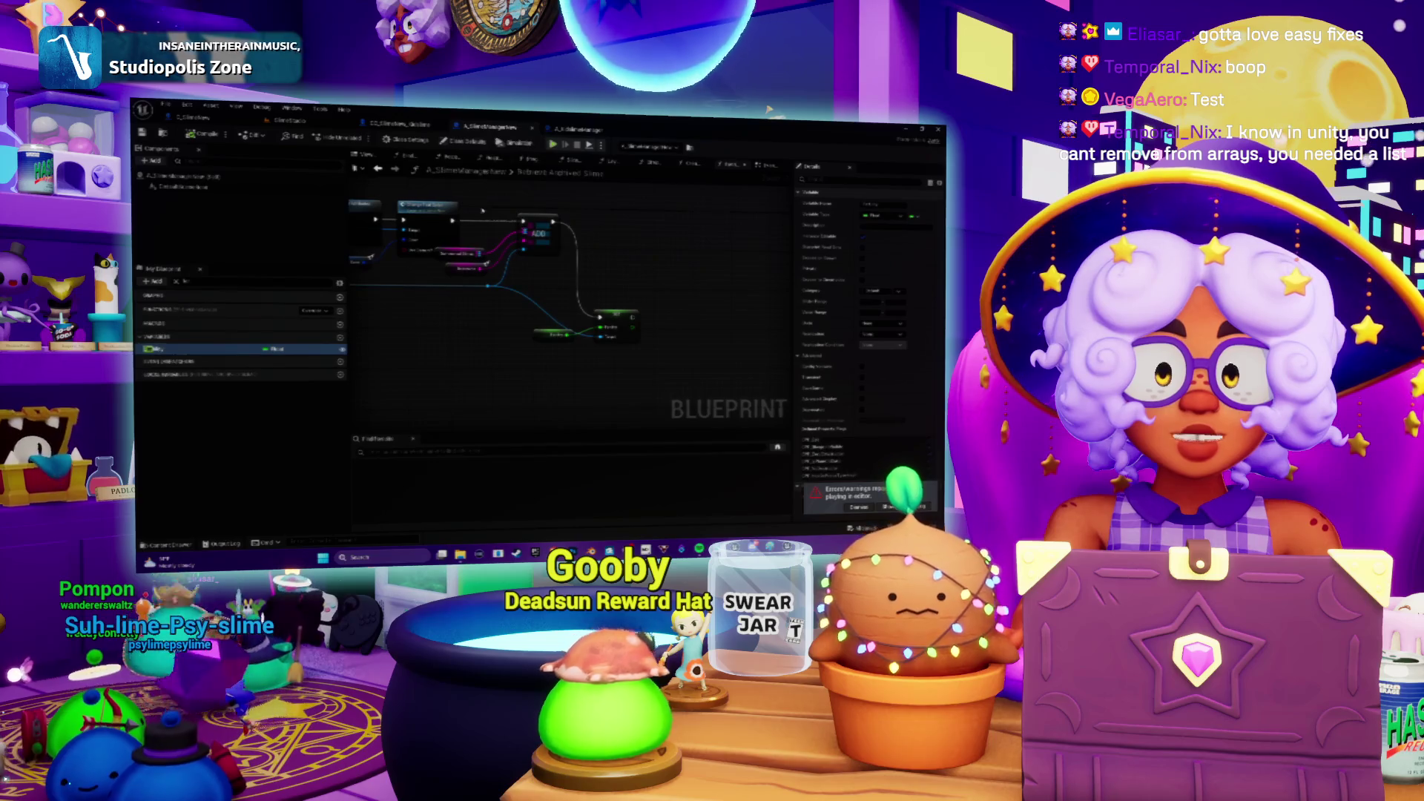
pyautogui.click(573, 131)
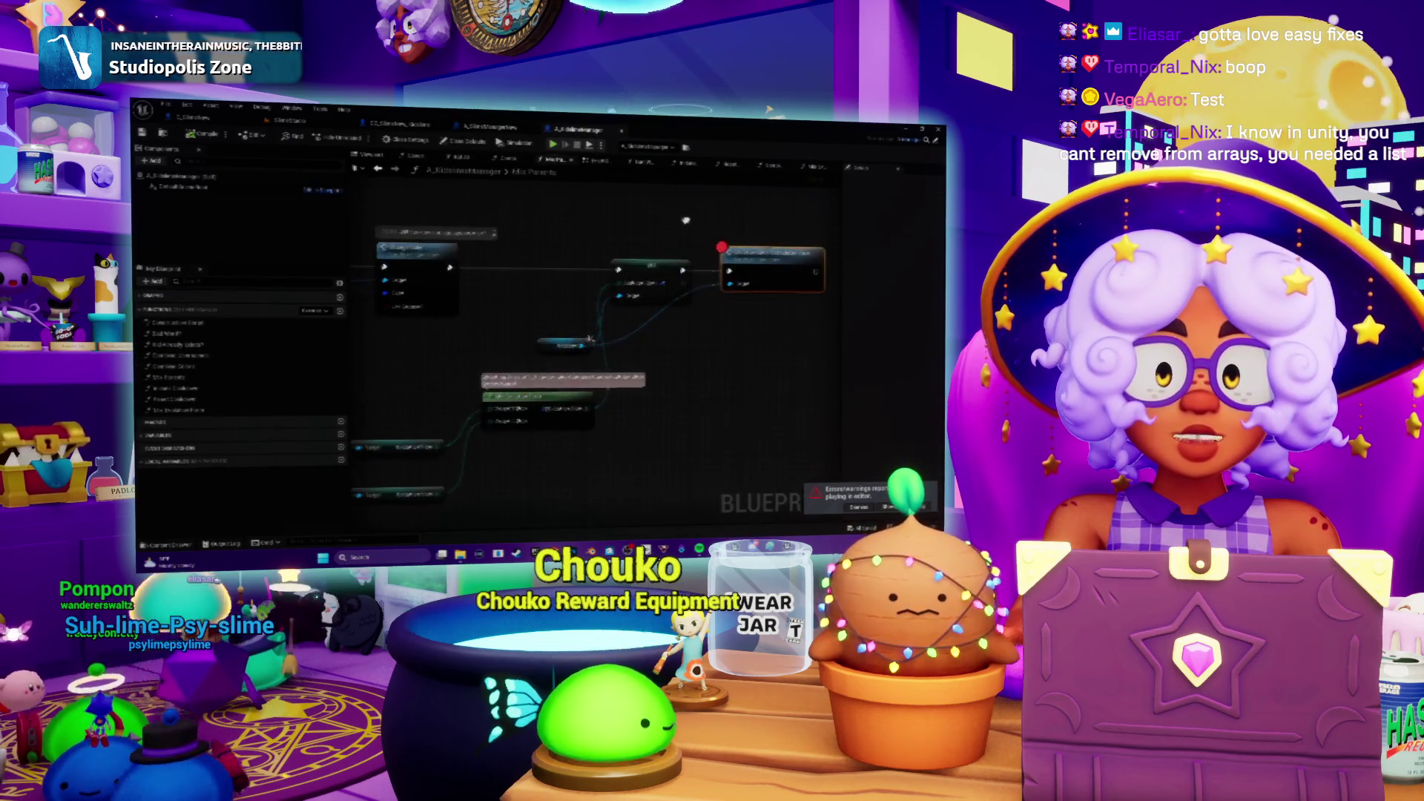
pyautogui.moveTo(591, 338); pyautogui.dragTo(631, 320)
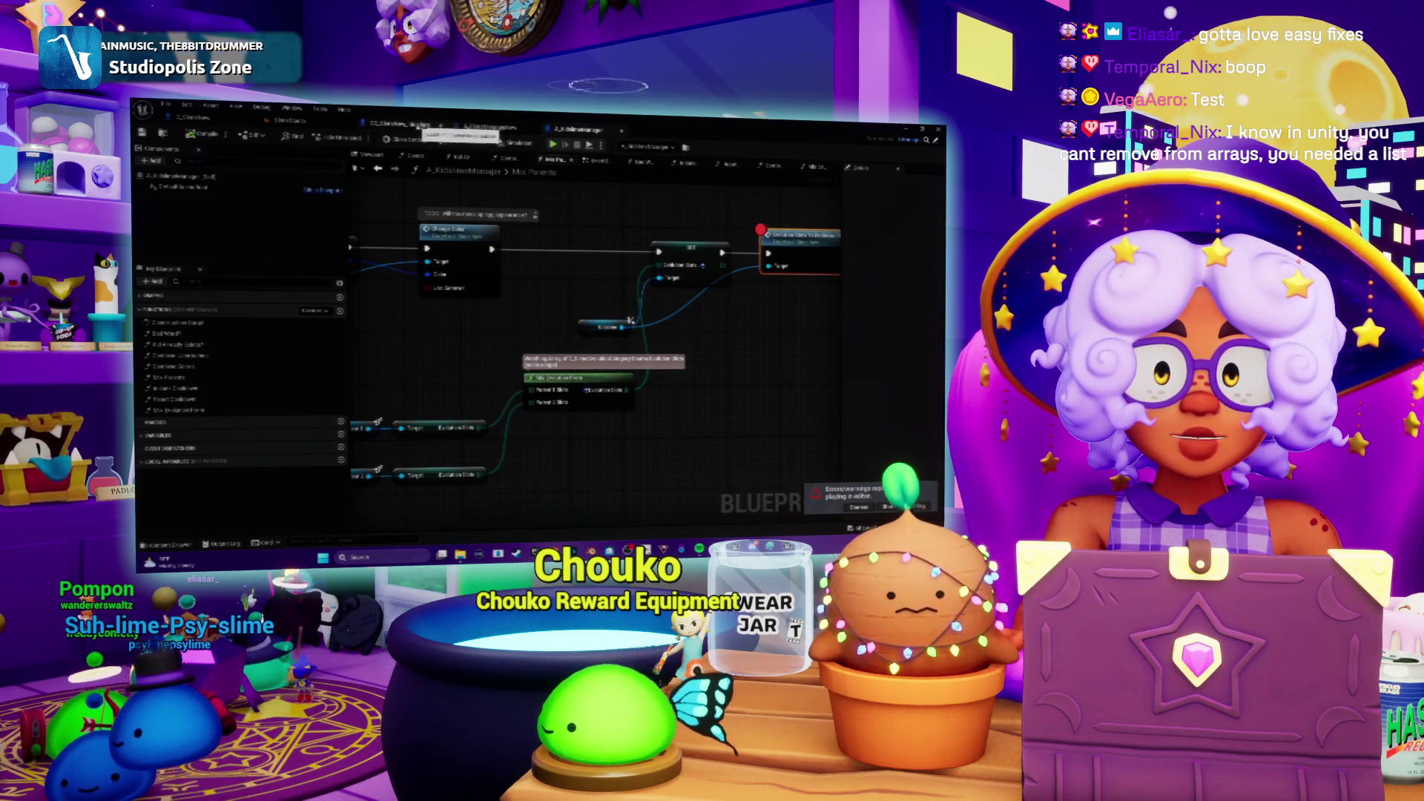
pyautogui.click(419, 127)
pyautogui.click(572, 131)
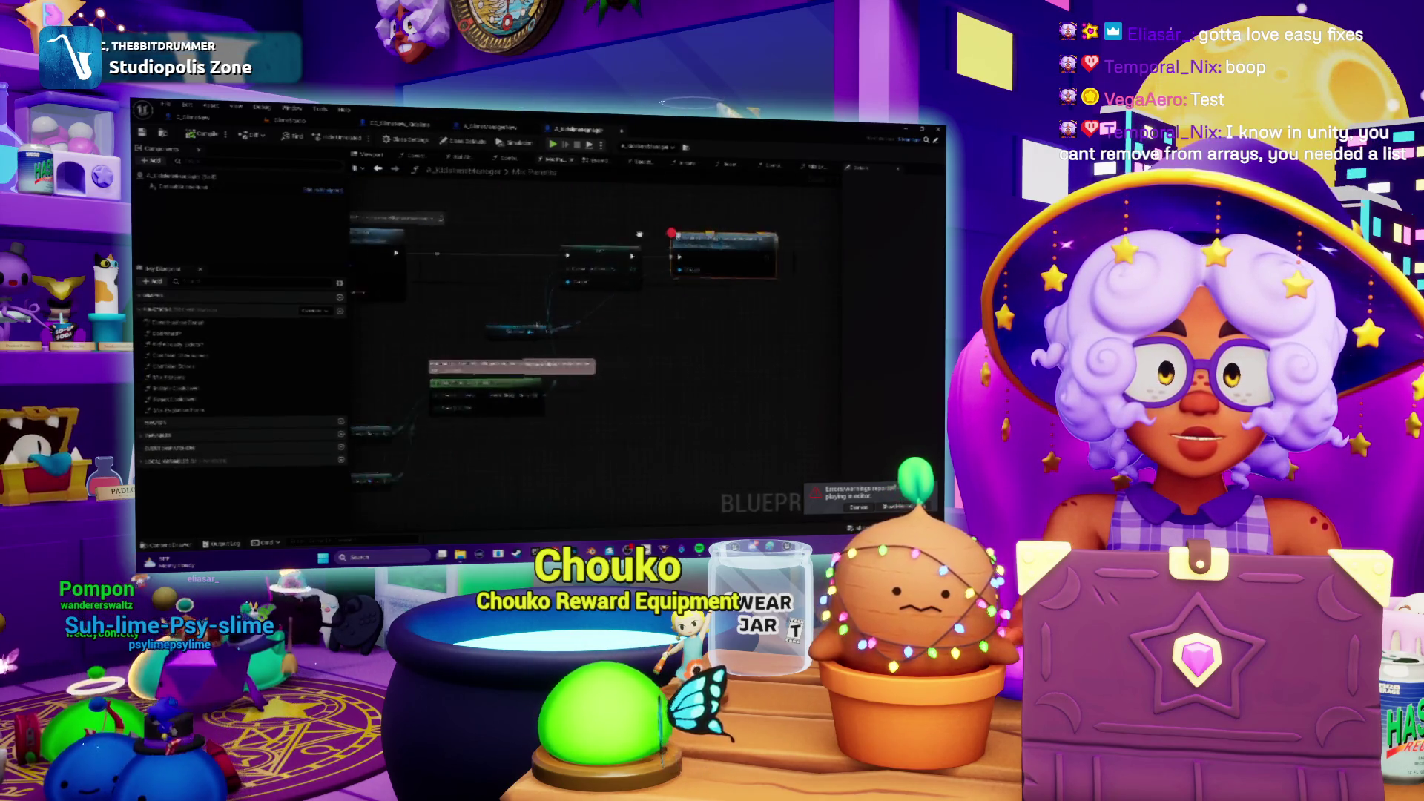
pyautogui.moveTo(525, 293); pyautogui.dragTo(541, 406)
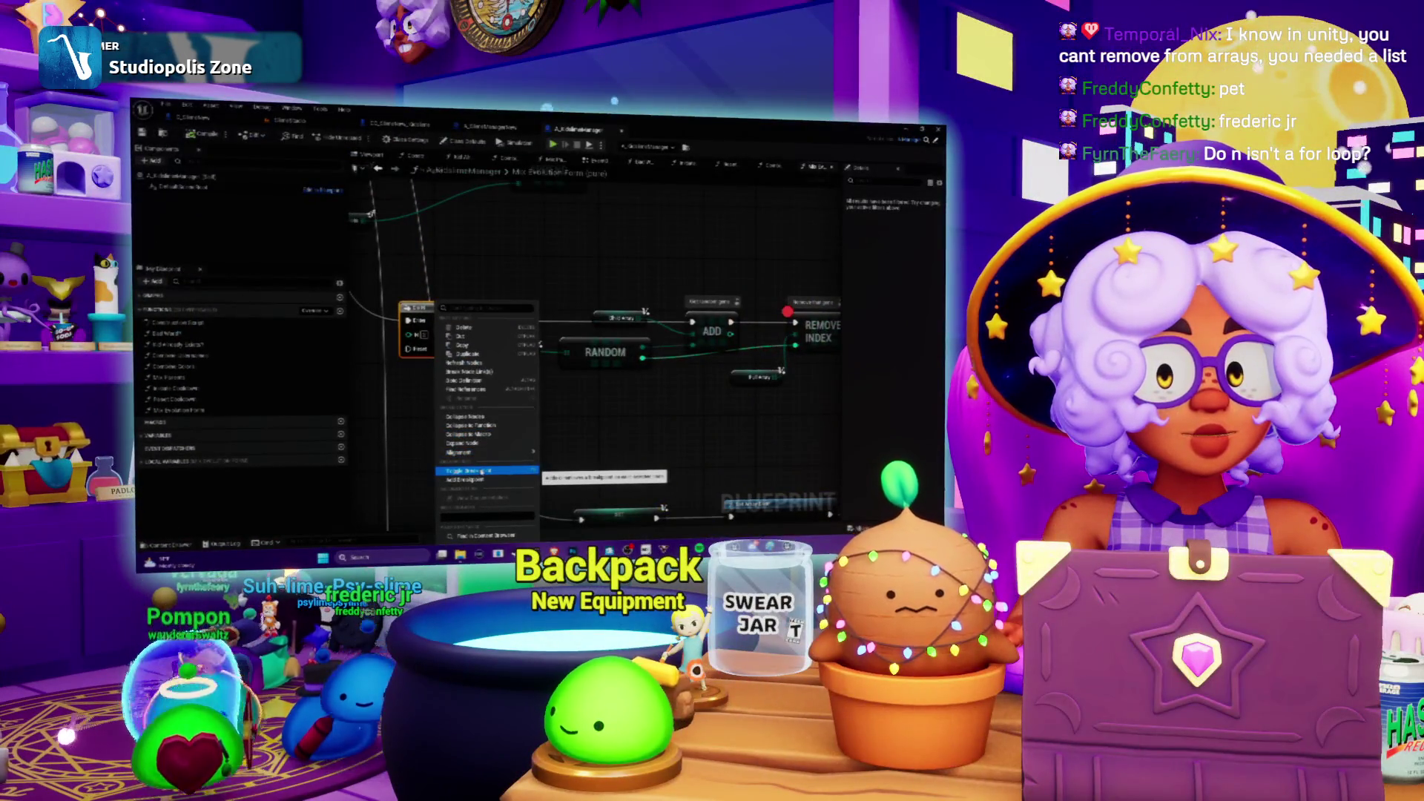
# Step: Select the REMOVE INDEX node and check its breakpoint options
pyautogui.click(612, 451)
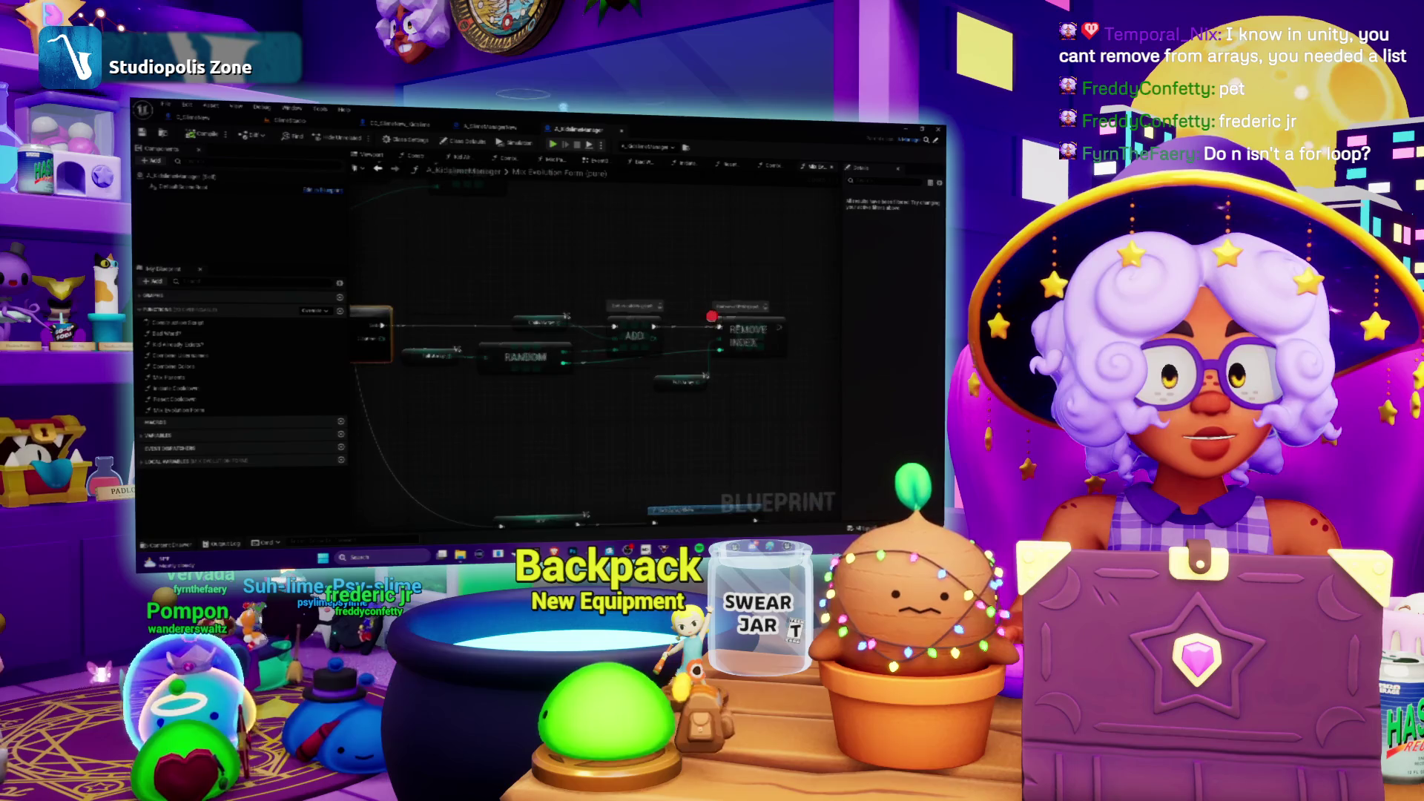
pyautogui.click(746, 332)
pyautogui.rightClick(734, 324)
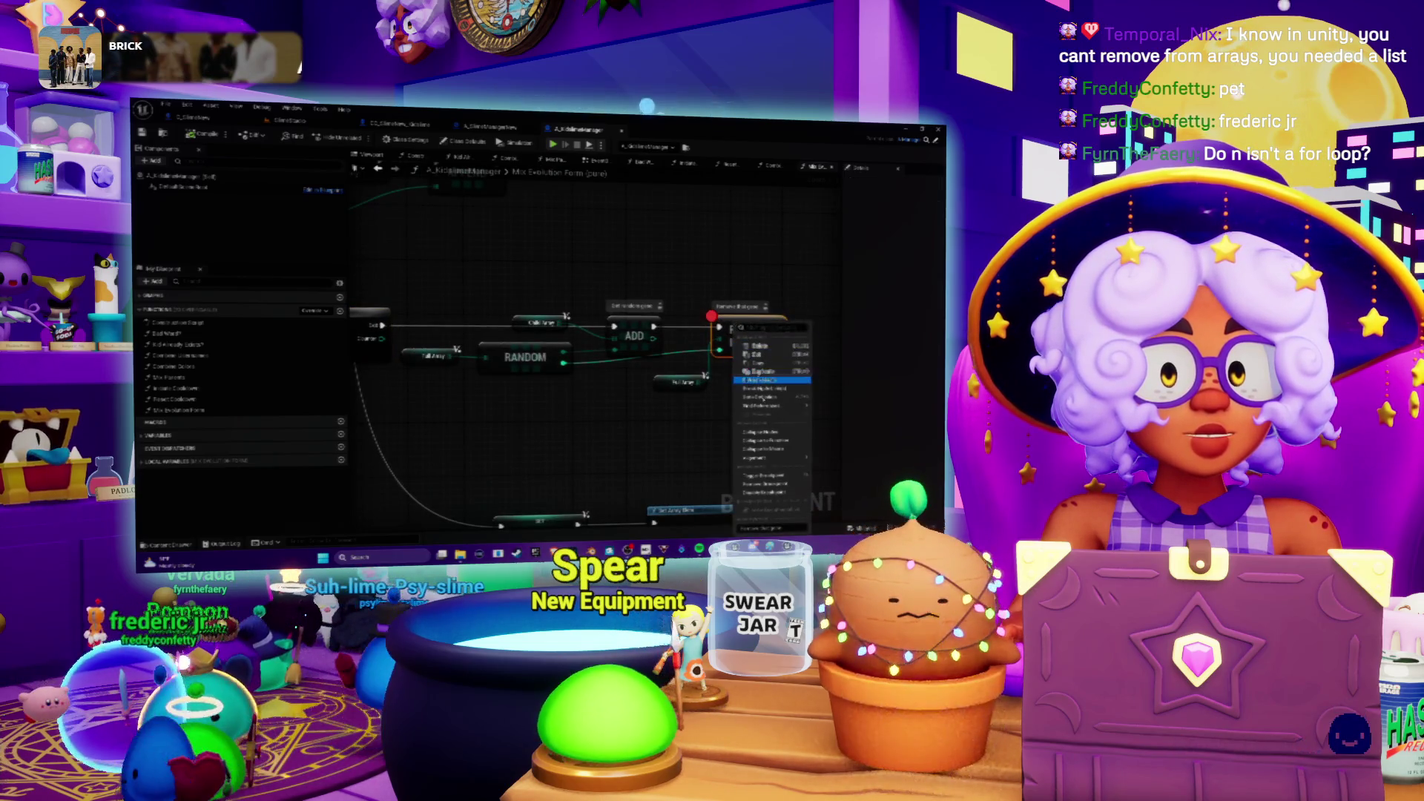
pyautogui.press('Escape')
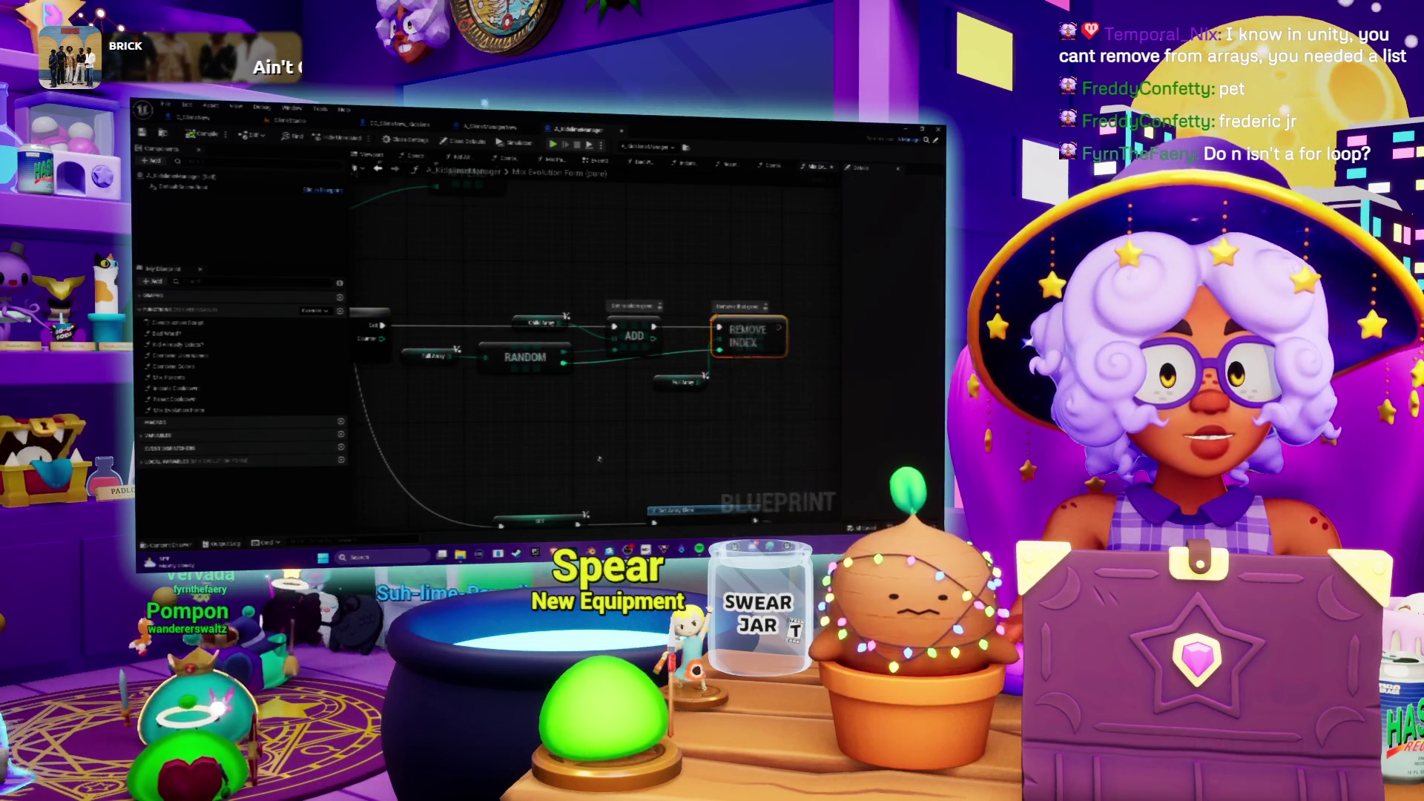
# Step: Play in the editor from the level view and bring up the graph paused at the breakpoint
pyautogui.click(288, 121)
pyautogui.hotkey('alt', 'p')
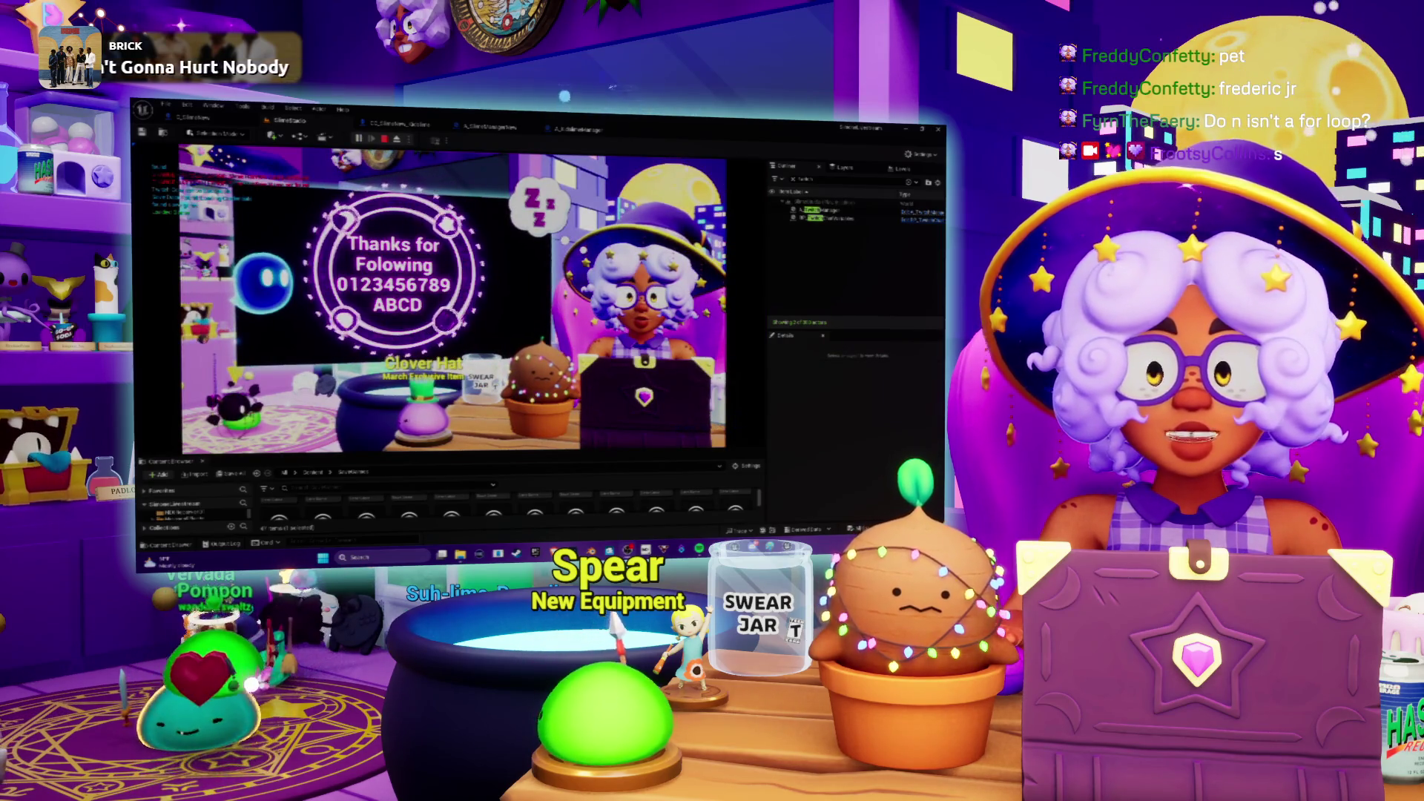
pyautogui.click(579, 129)
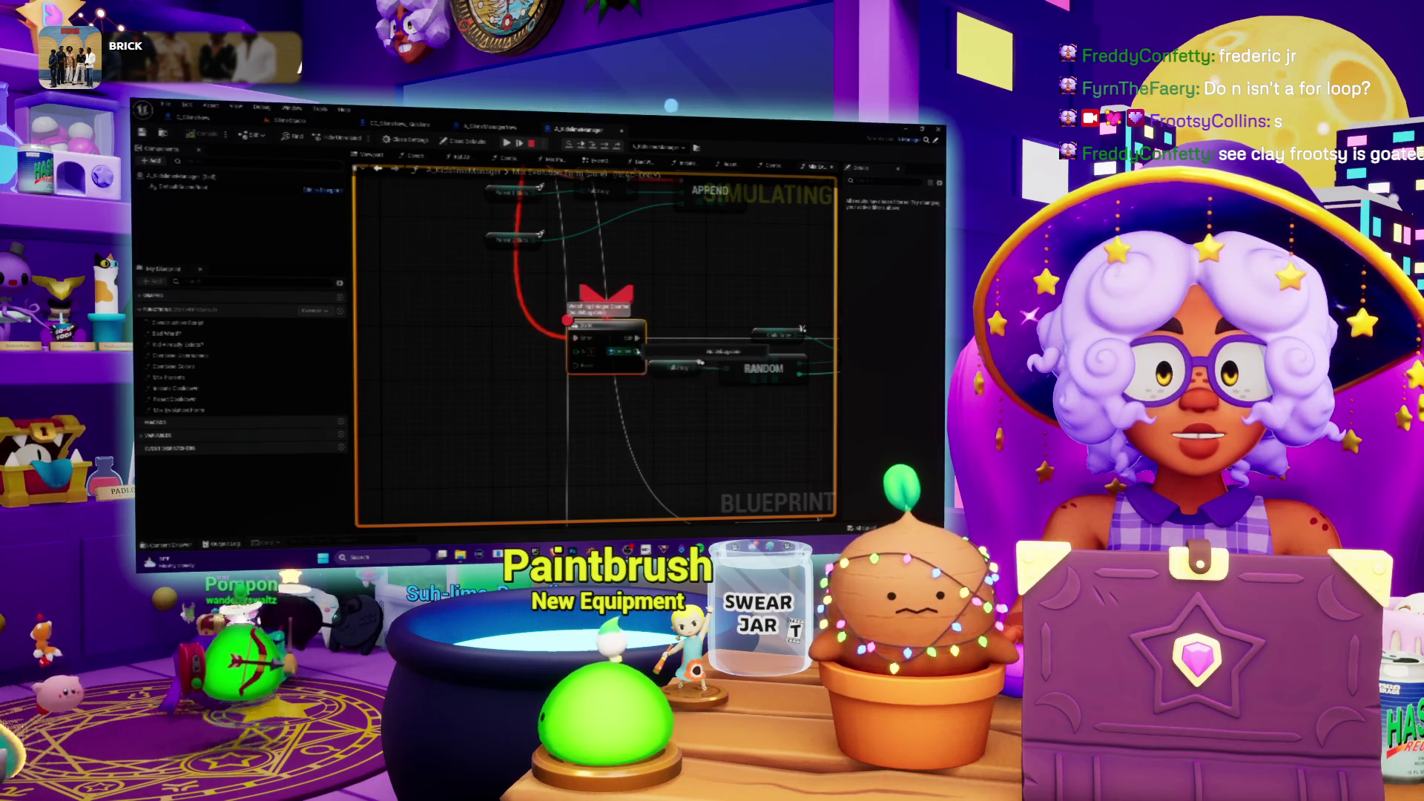
# Step: Step past the breakpoint, resume the game, then stop the play session
pyautogui.moveTo(693, 279); pyautogui.dragTo(508, 180)
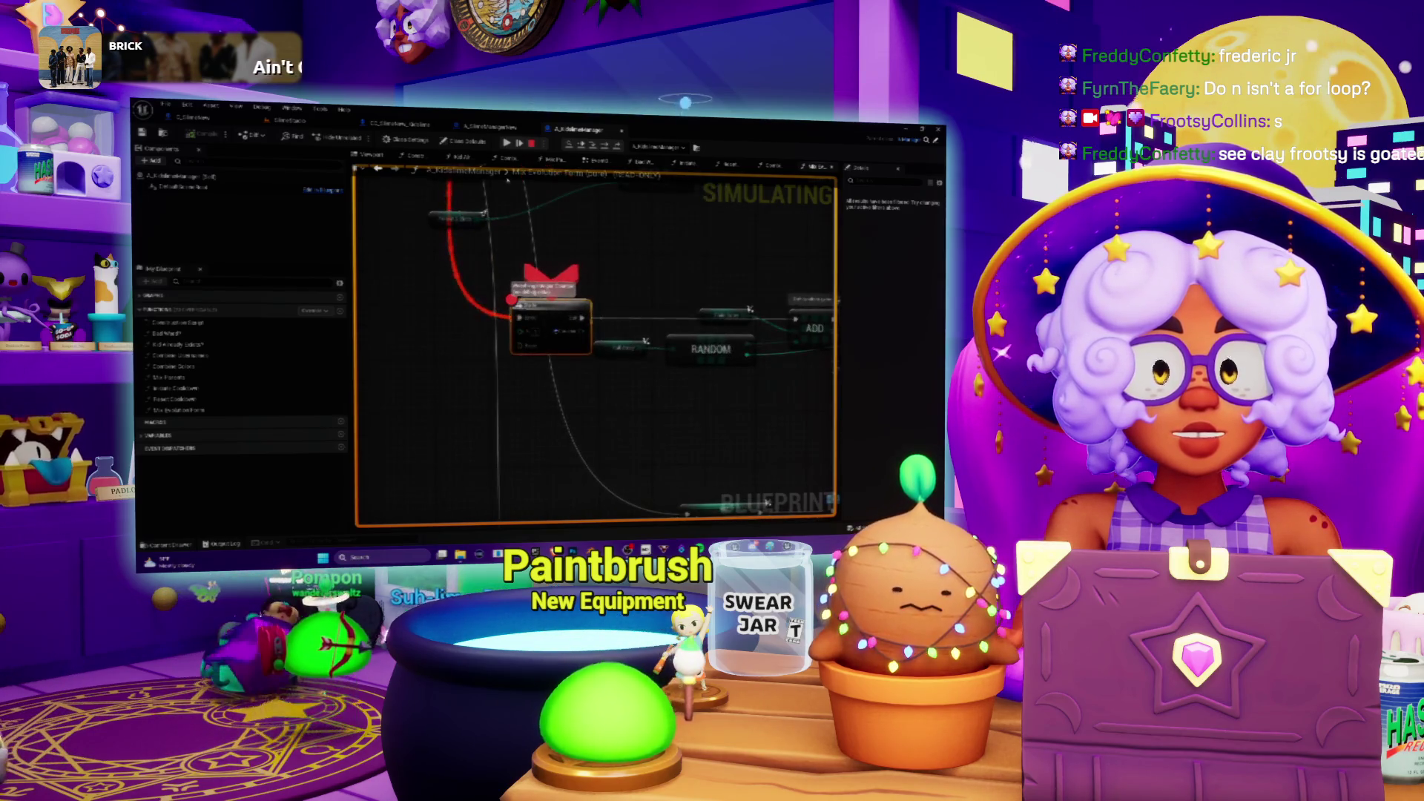
pyautogui.click(519, 143)
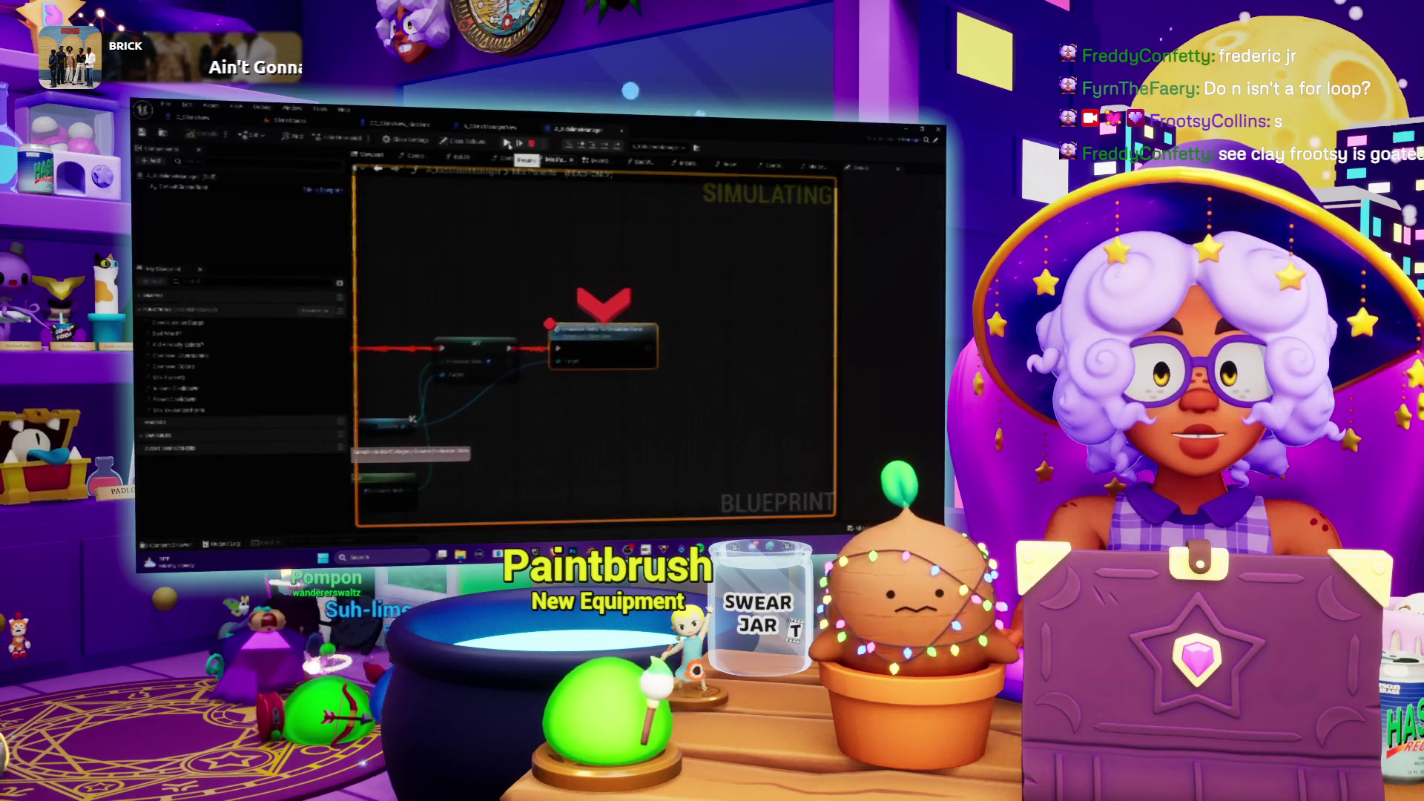
pyautogui.click(507, 144)
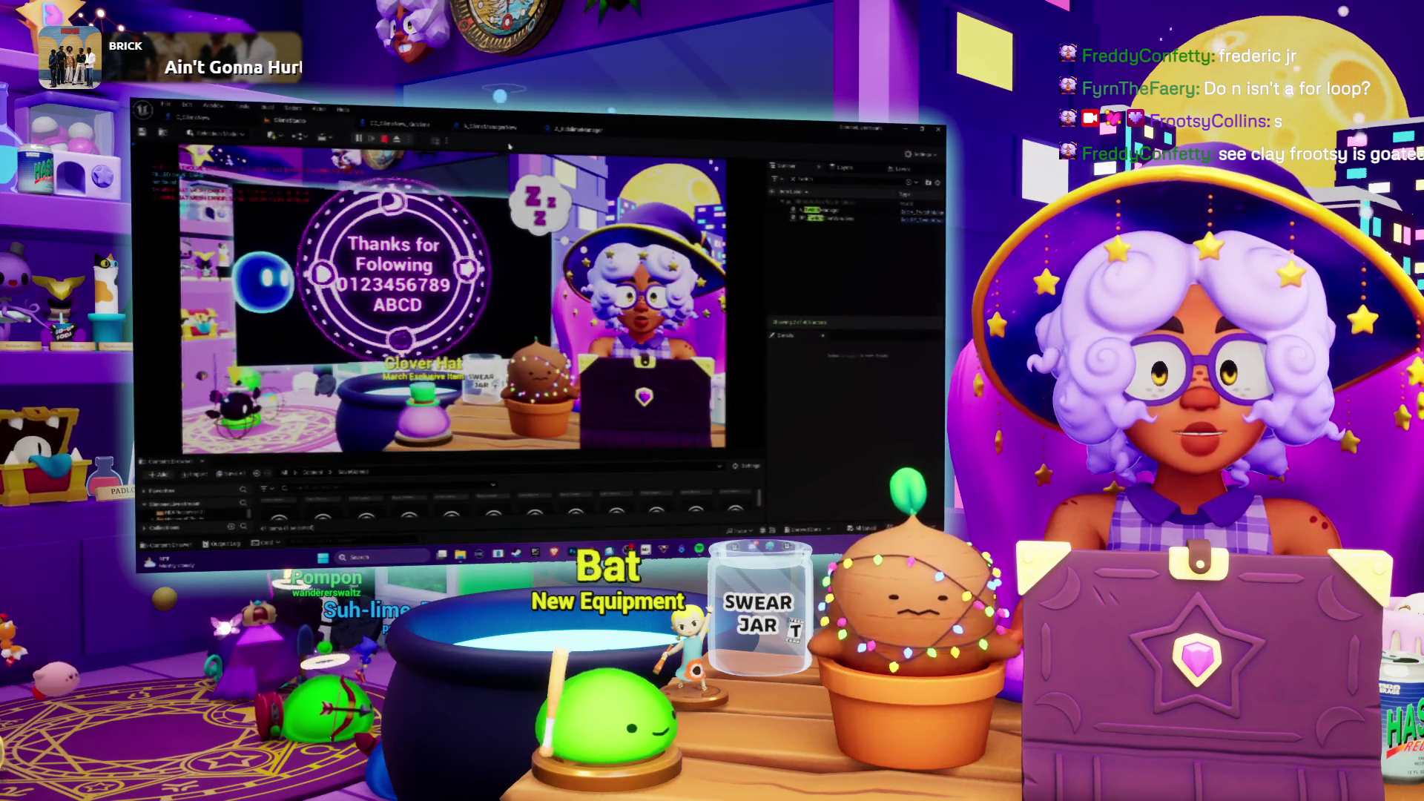
pyautogui.click(385, 141)
# Step: Reorder the Blueprint tabs and remove the breakpoint from the Mix Parents node
pyautogui.click(415, 126)
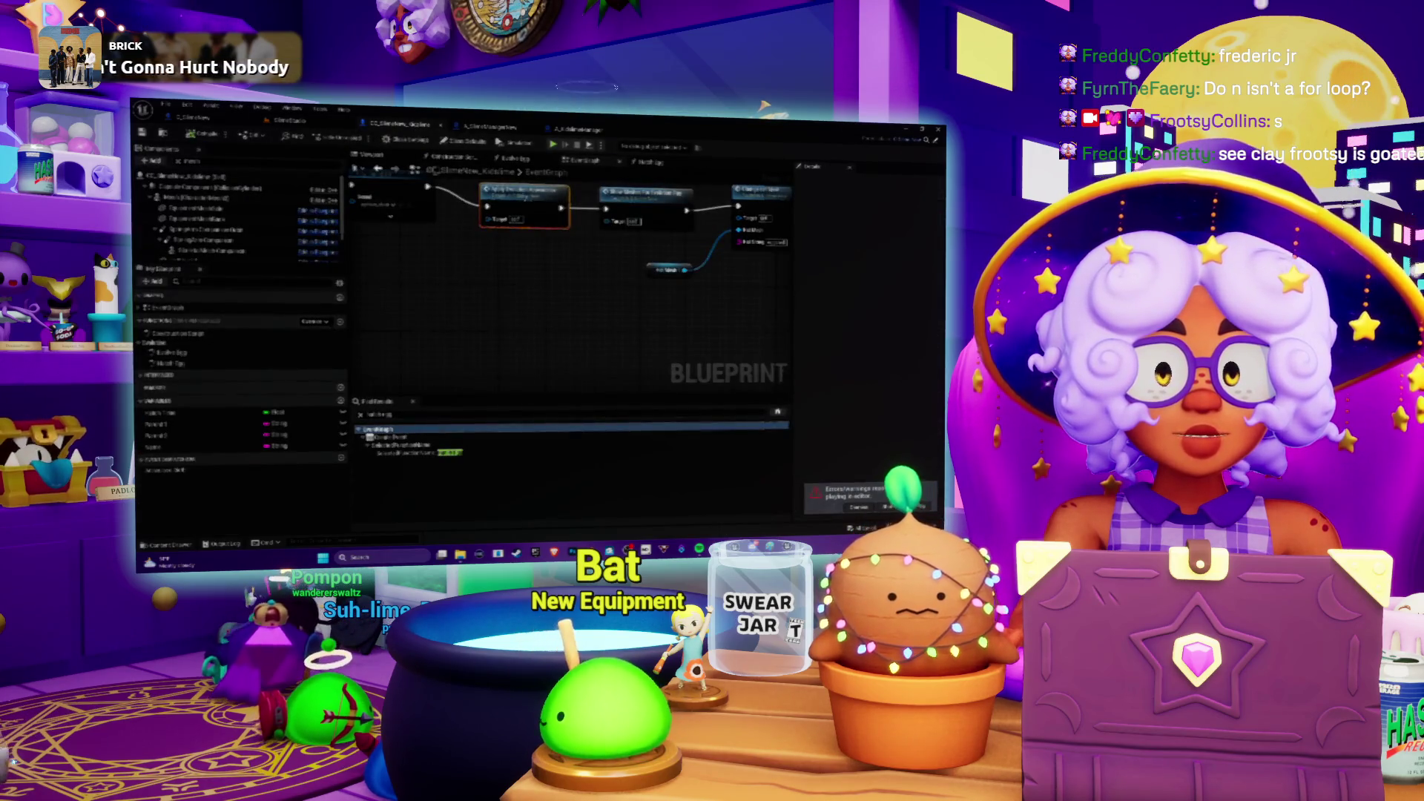
pyautogui.moveTo(490, 129); pyautogui.dragTo(397, 125)
pyautogui.click(579, 129)
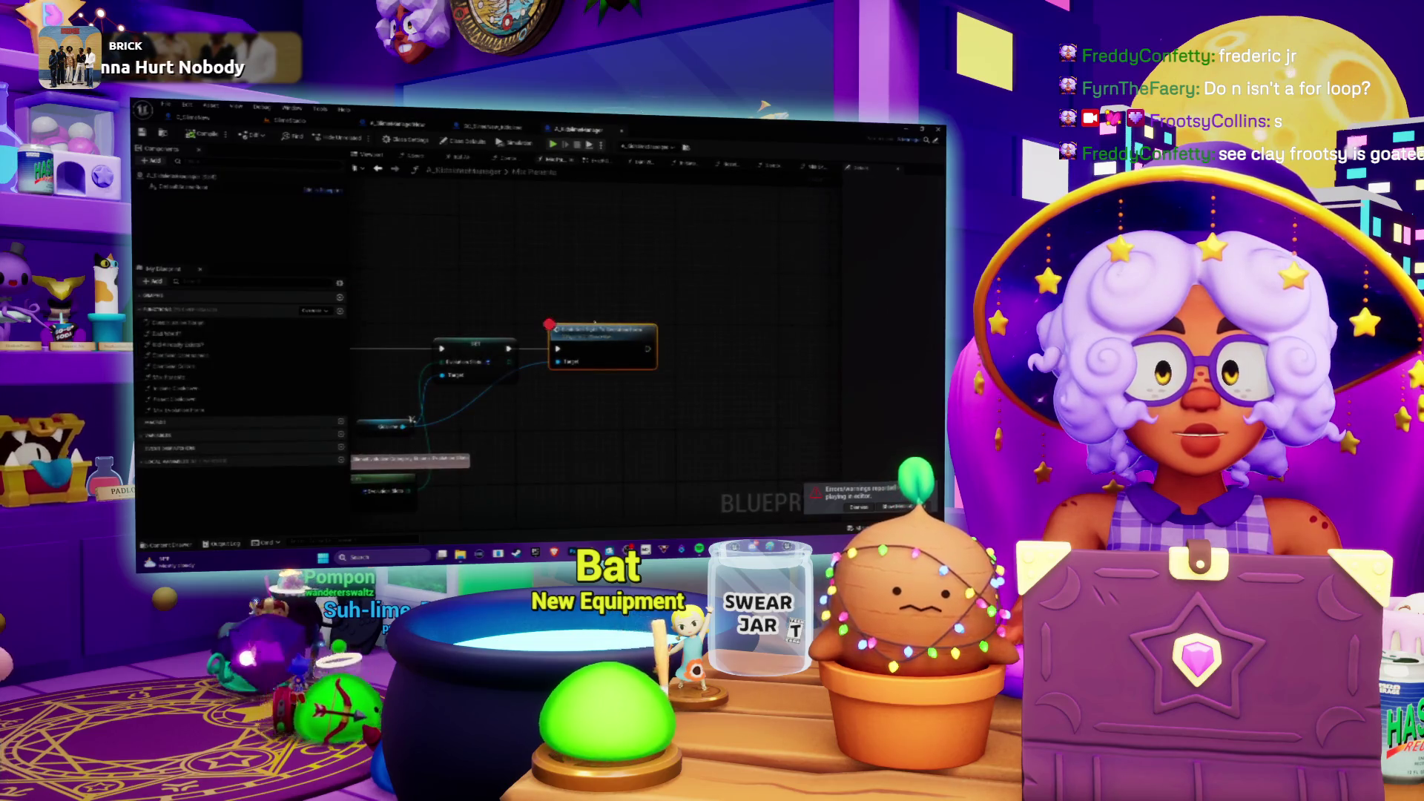
pyautogui.rightClick(590, 339)
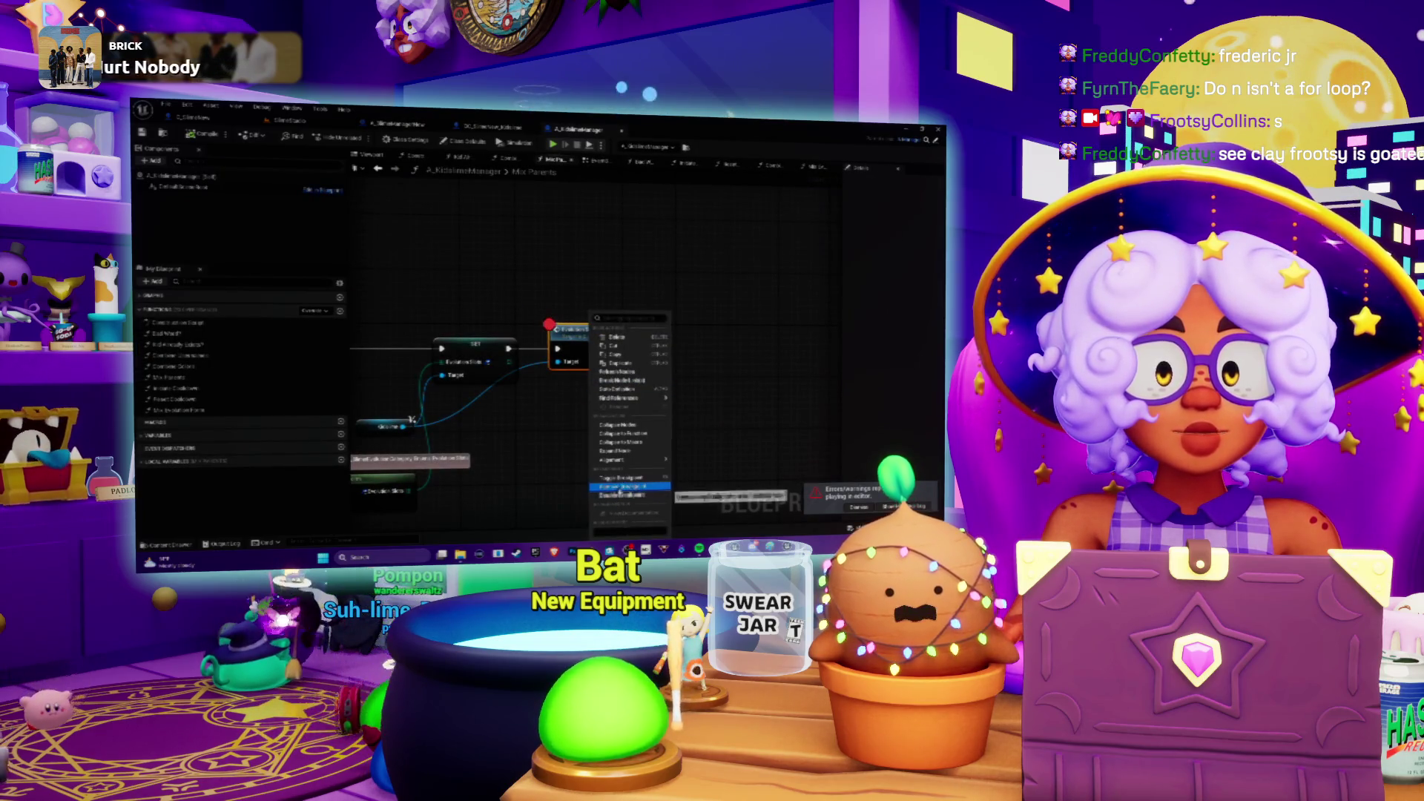
pyautogui.click(462, 280)
# Step: Check the other Blueprint tabs, then open Mix Evolution Form from the Mix Parents graph
pyautogui.click(191, 119)
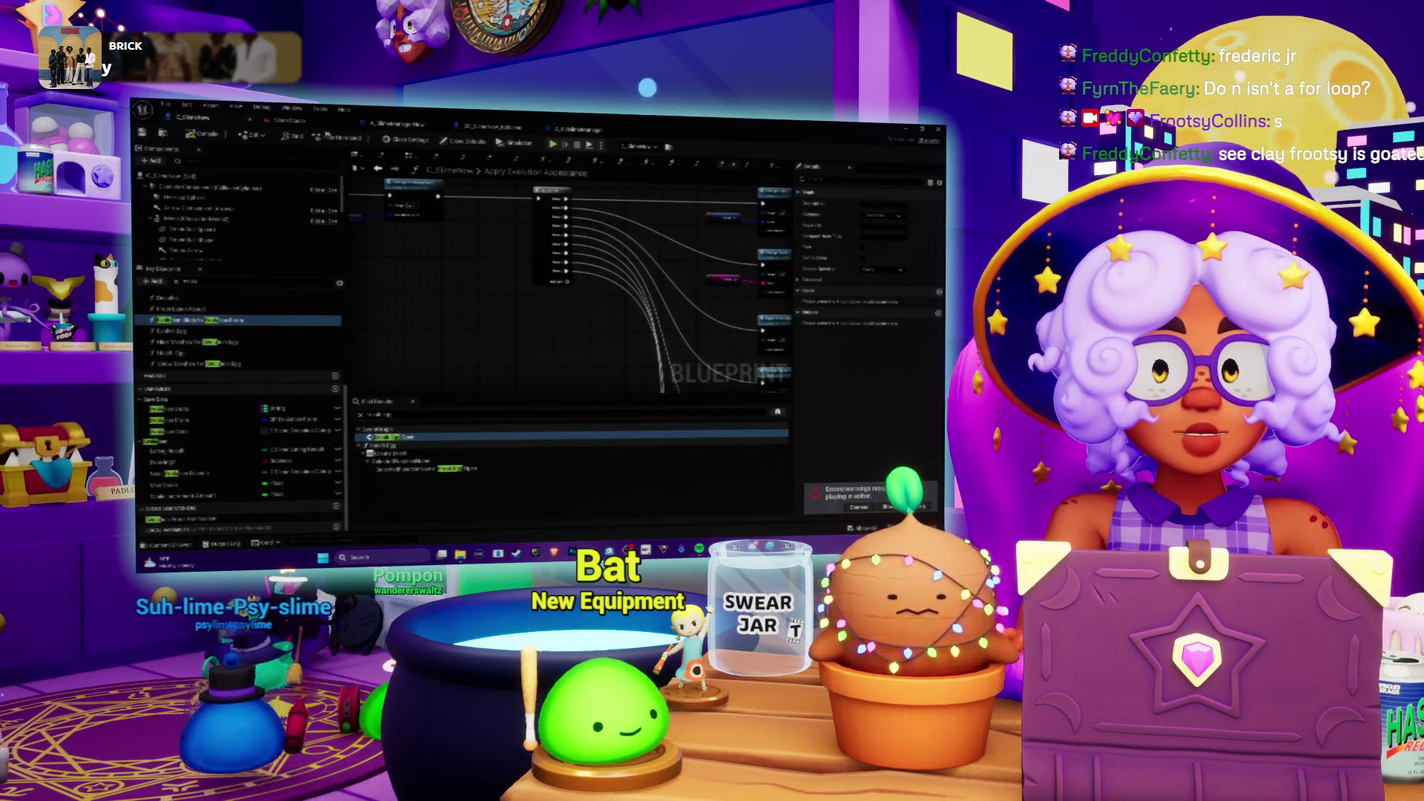
pyautogui.click(296, 121)
pyautogui.click(490, 127)
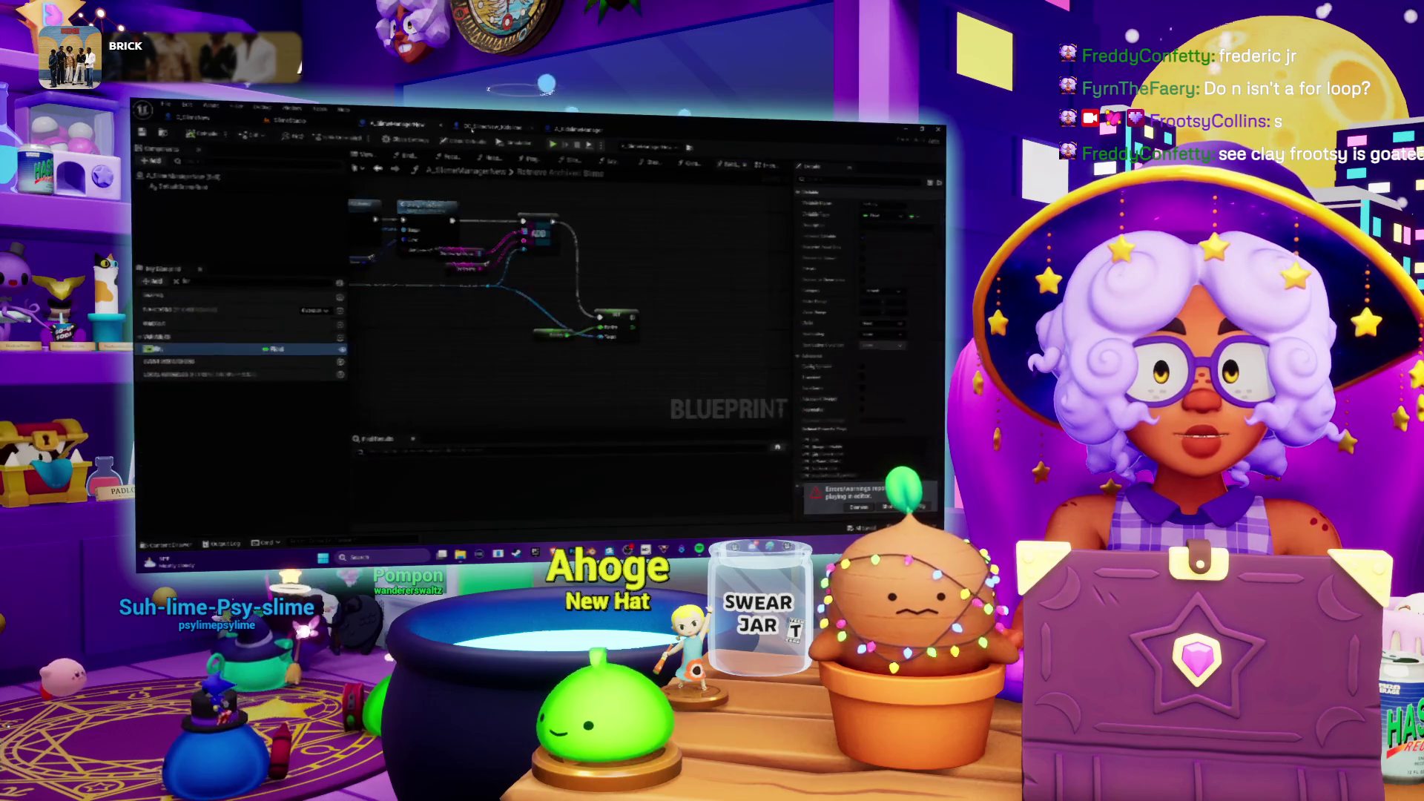
pyautogui.click(585, 137)
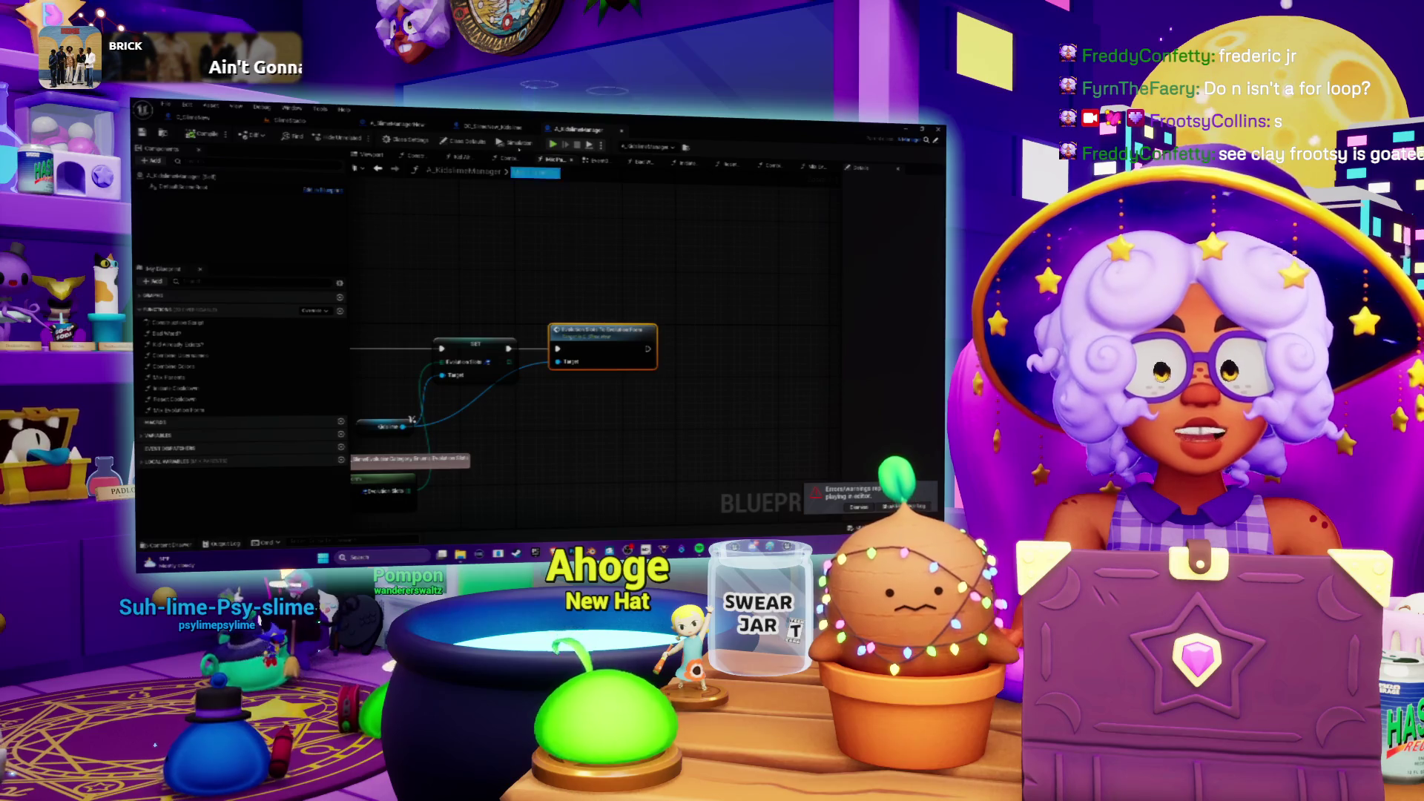
pyautogui.click(492, 127)
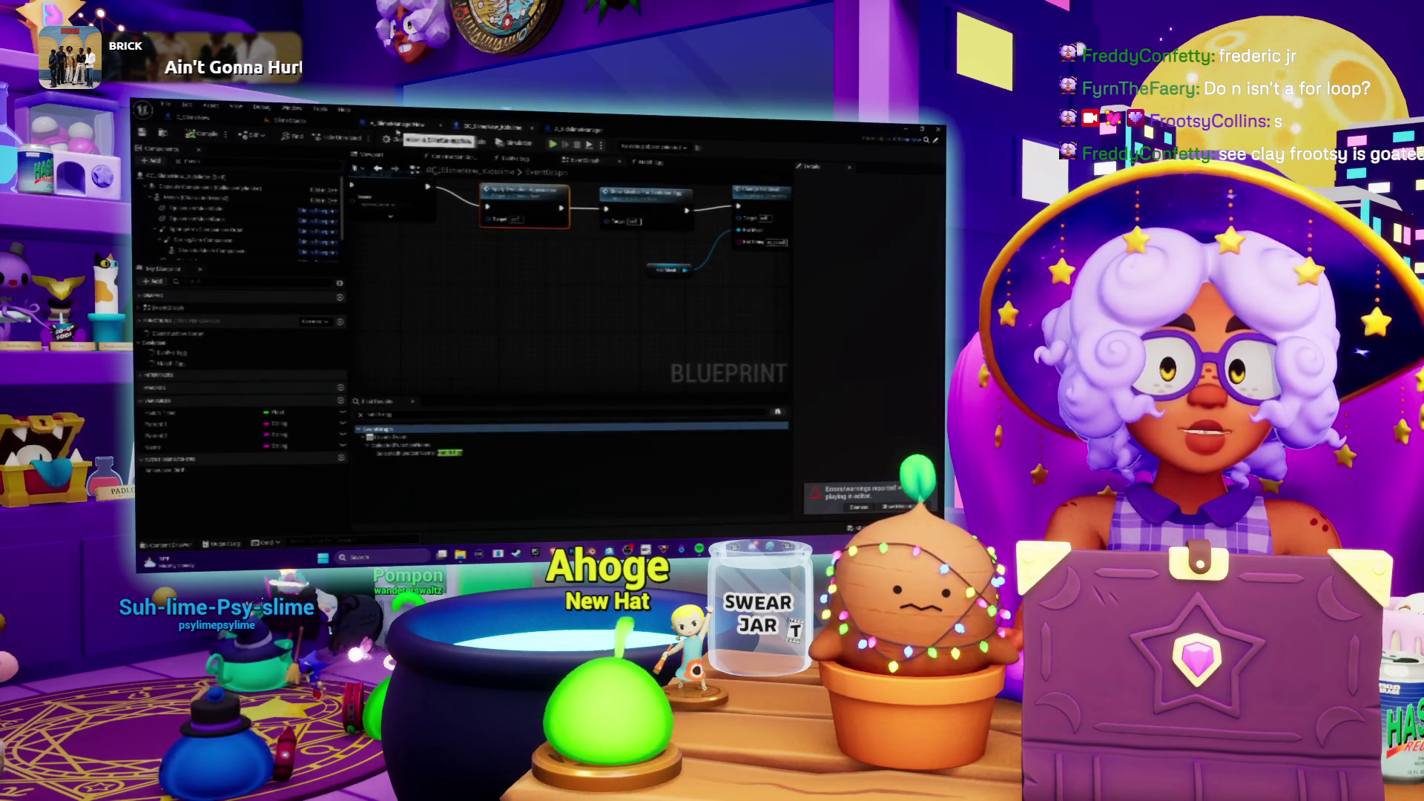
pyautogui.click(582, 133)
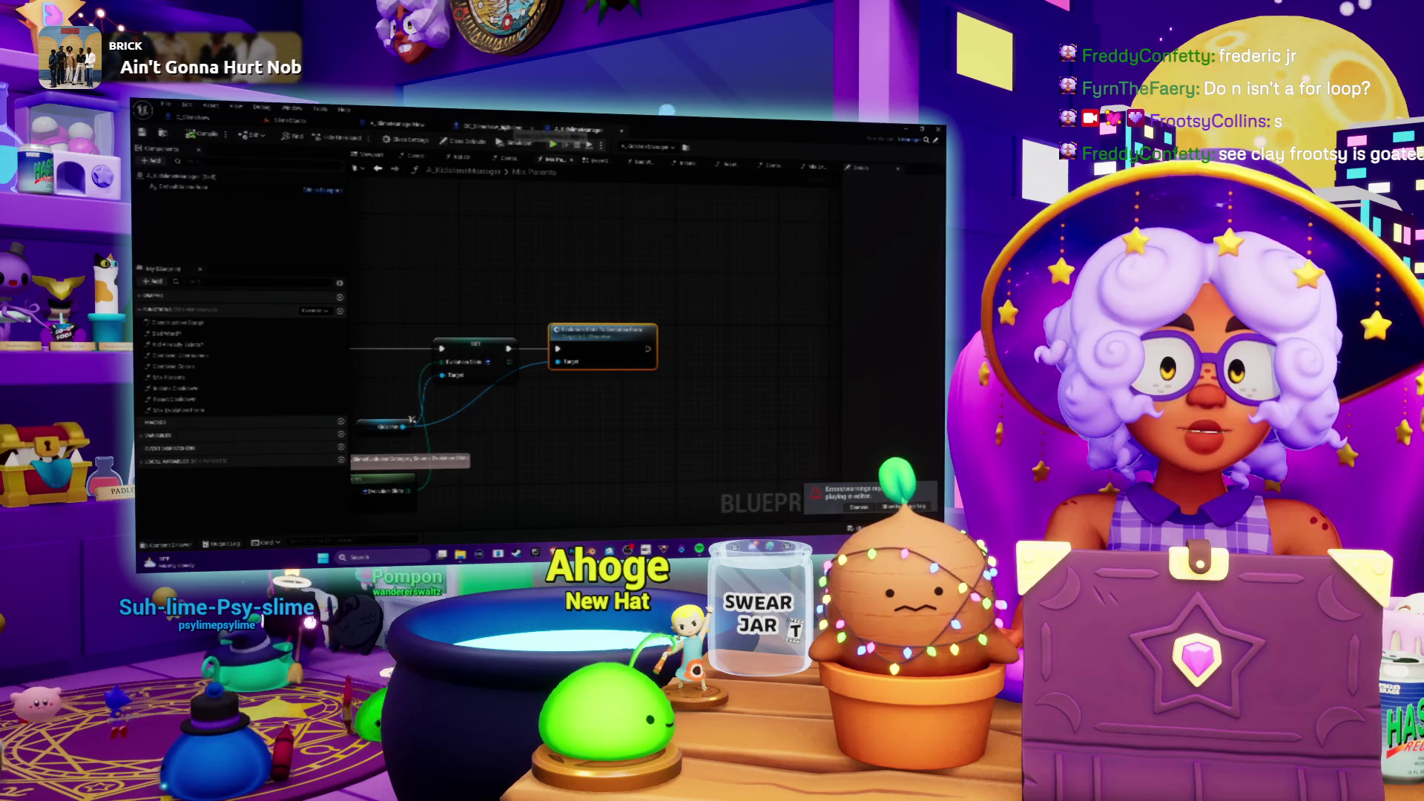
pyautogui.moveTo(590, 313); pyautogui.dragTo(641, 239)
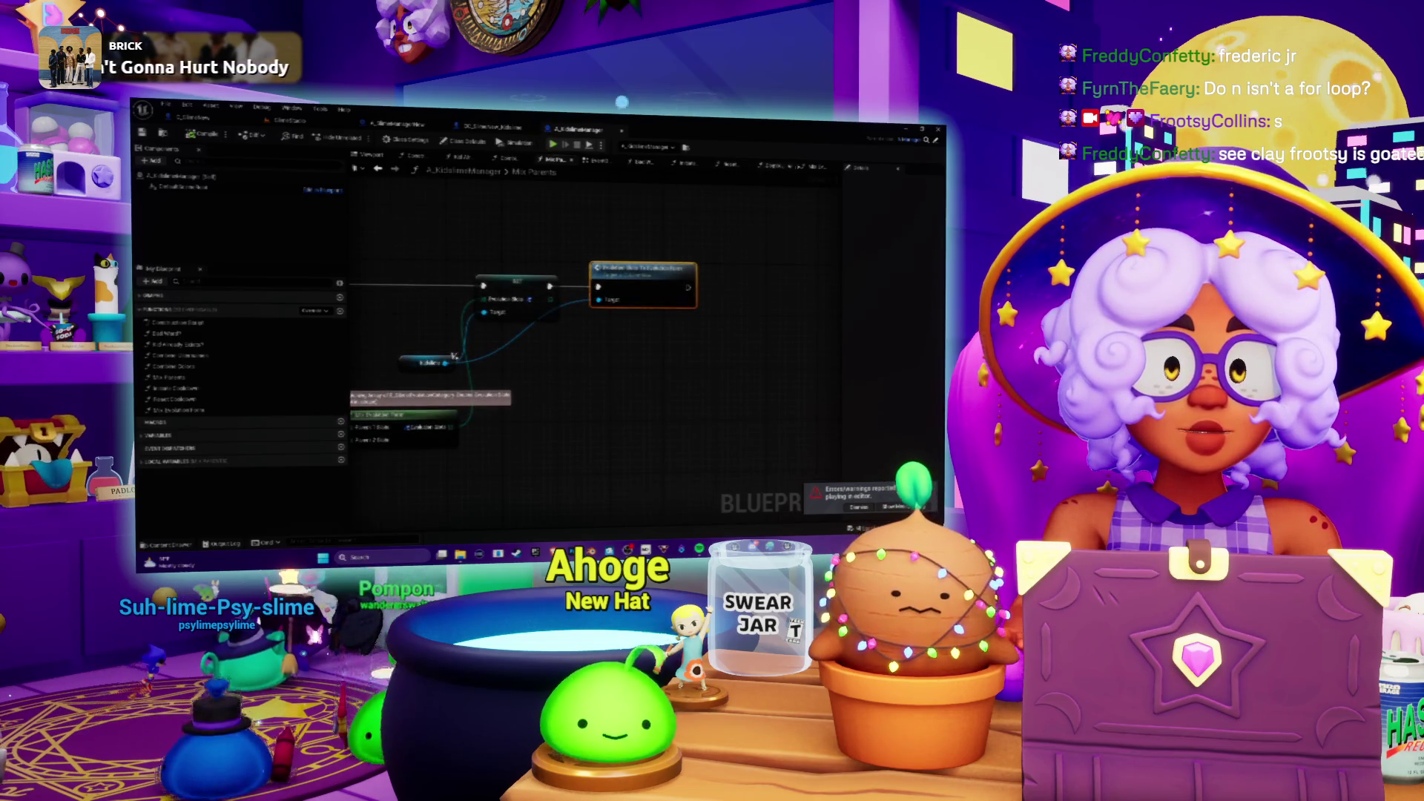
pyautogui.doubleClick(178, 409)
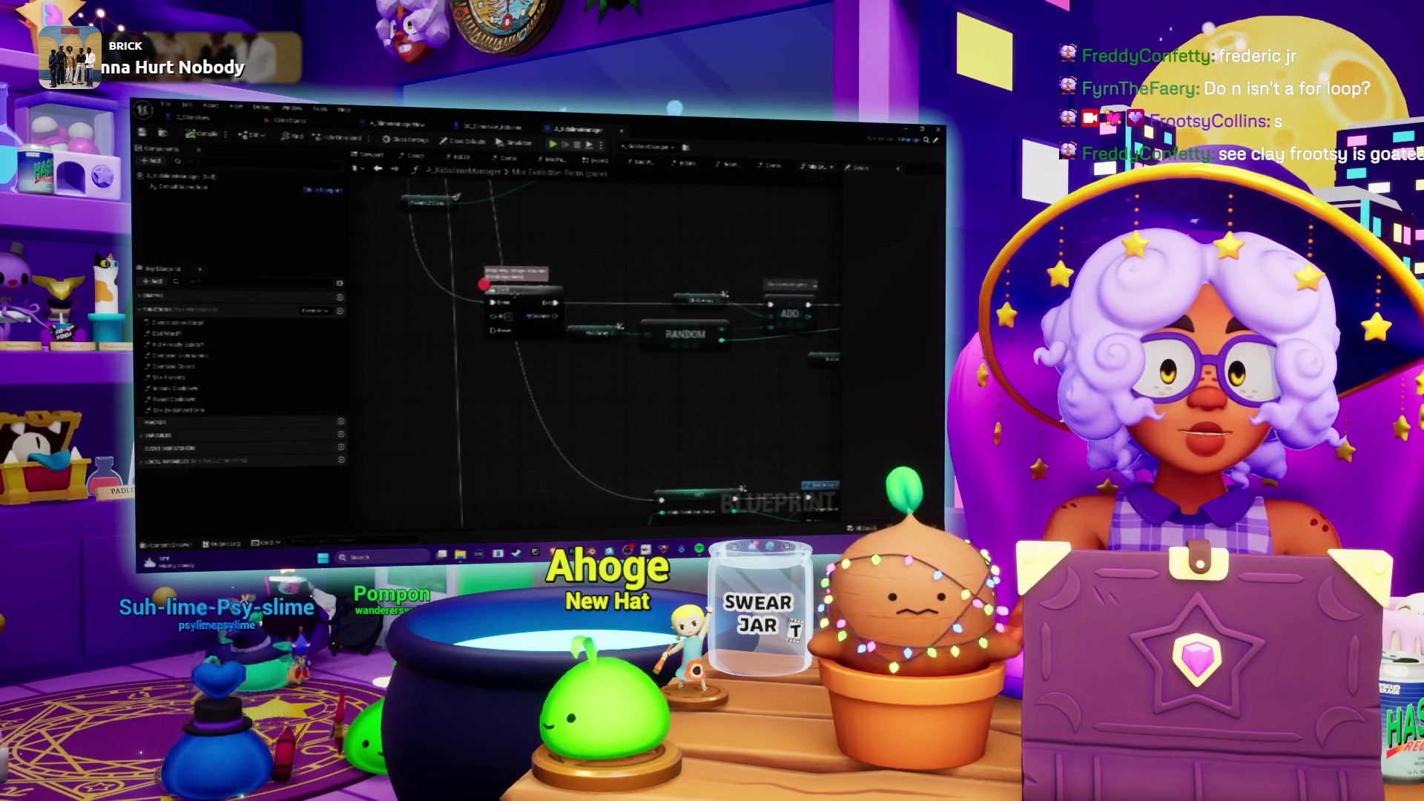
# Step: Remove the breakpoint from the node in the Mix Evolution Form graph
pyautogui.rightClick(516, 297)
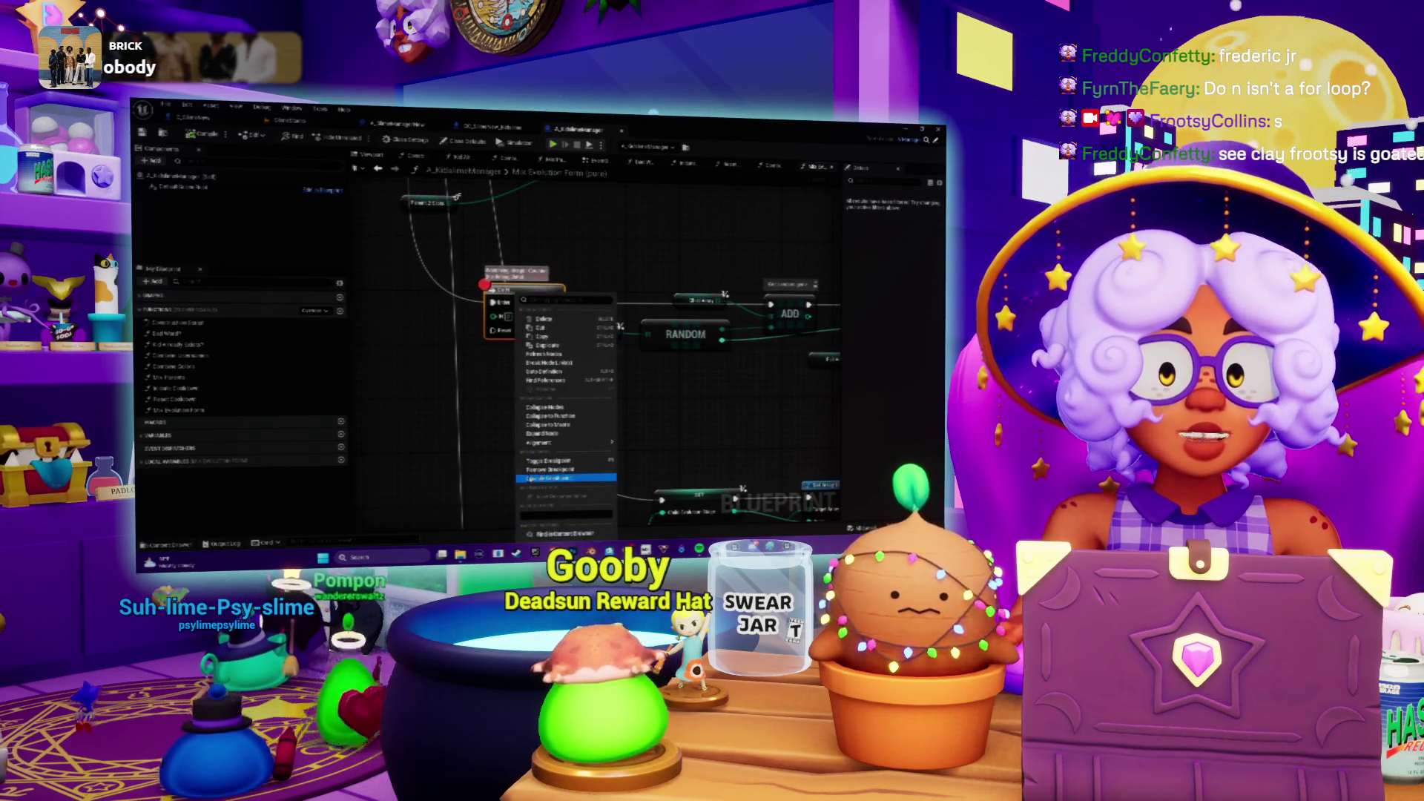
pyautogui.click(549, 469)
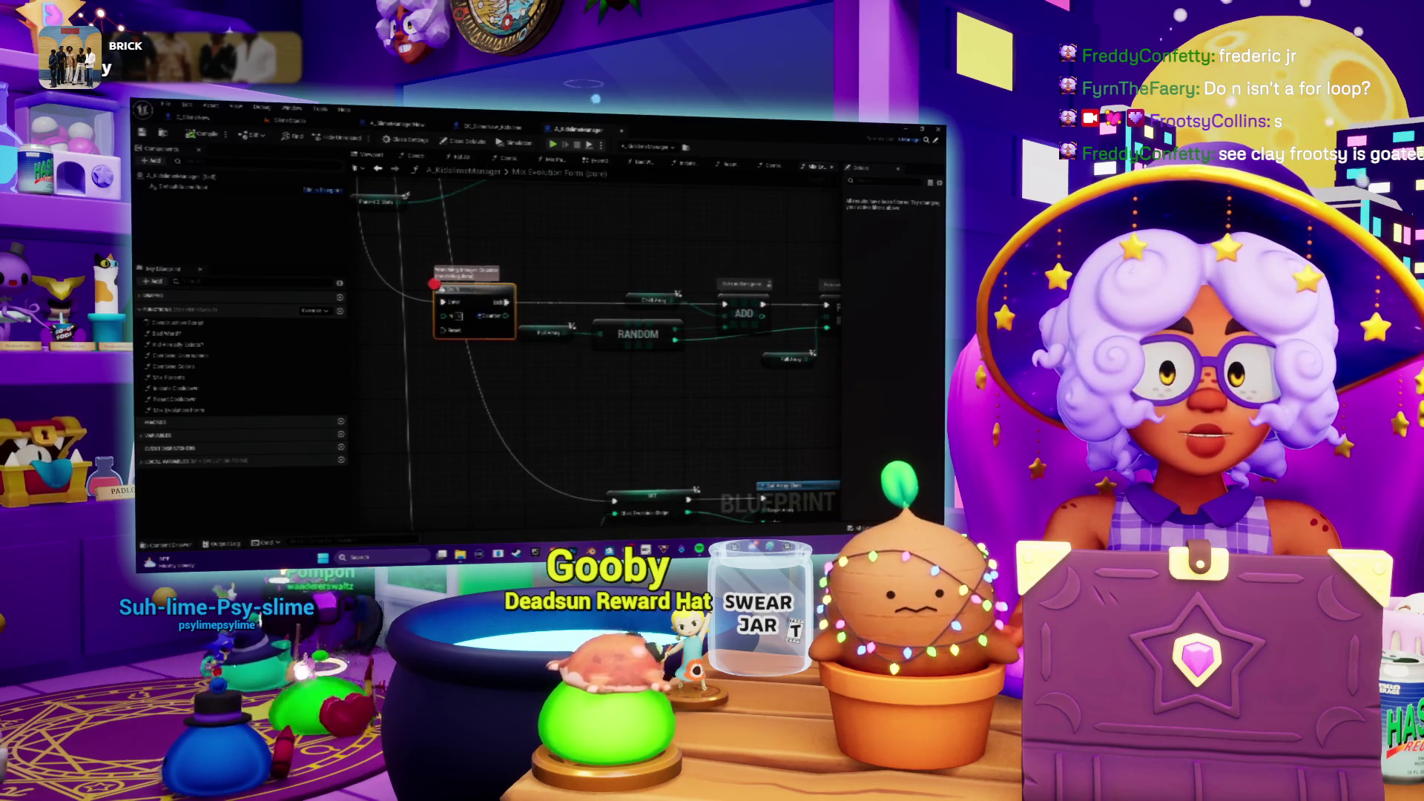
pyautogui.rightClick(477, 290)
pyautogui.click(517, 469)
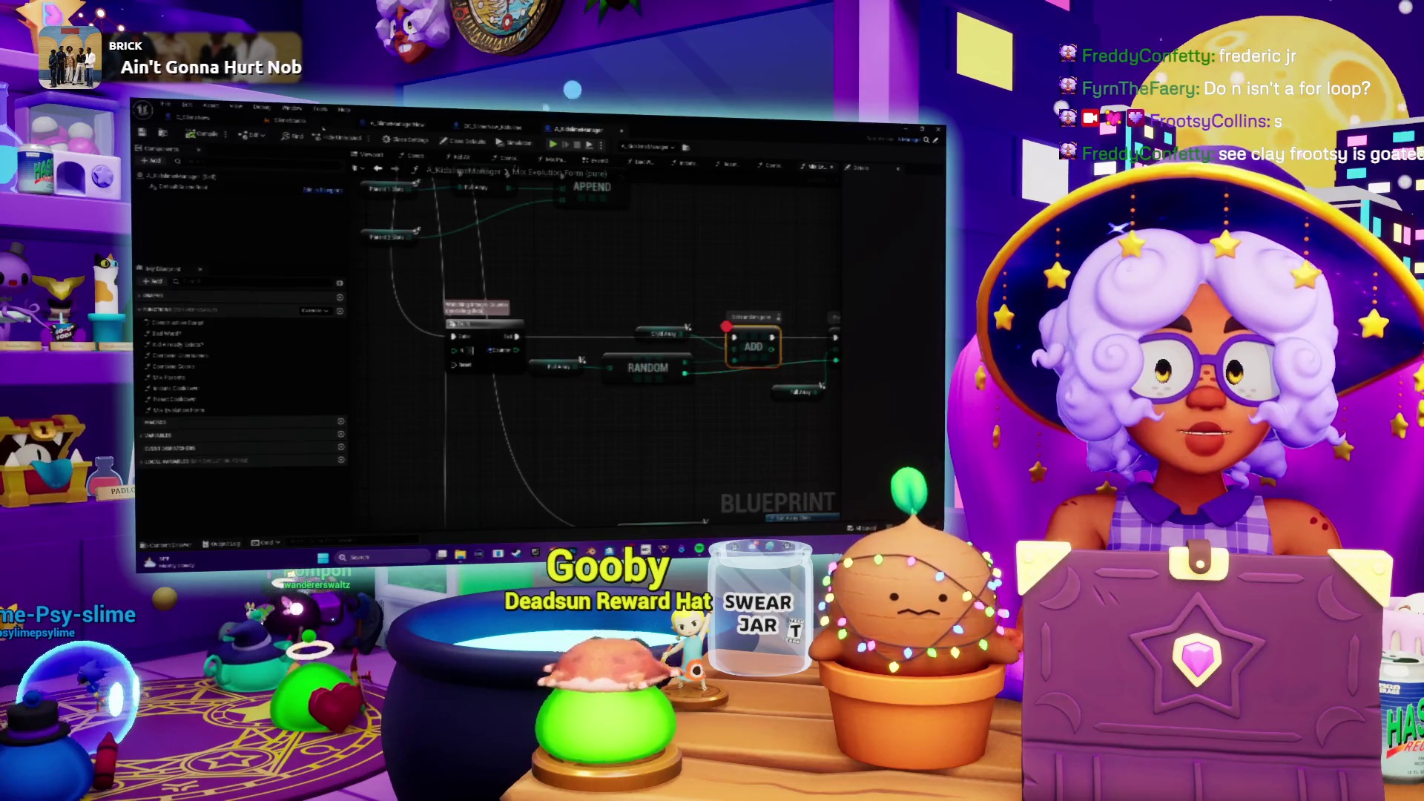
# Step: Search the Blueprint for references, then return to the level and Play in Editor (Alt+P)
pyautogui.hotkey('ctrl', 'f')
pyautogui.click(402, 130)
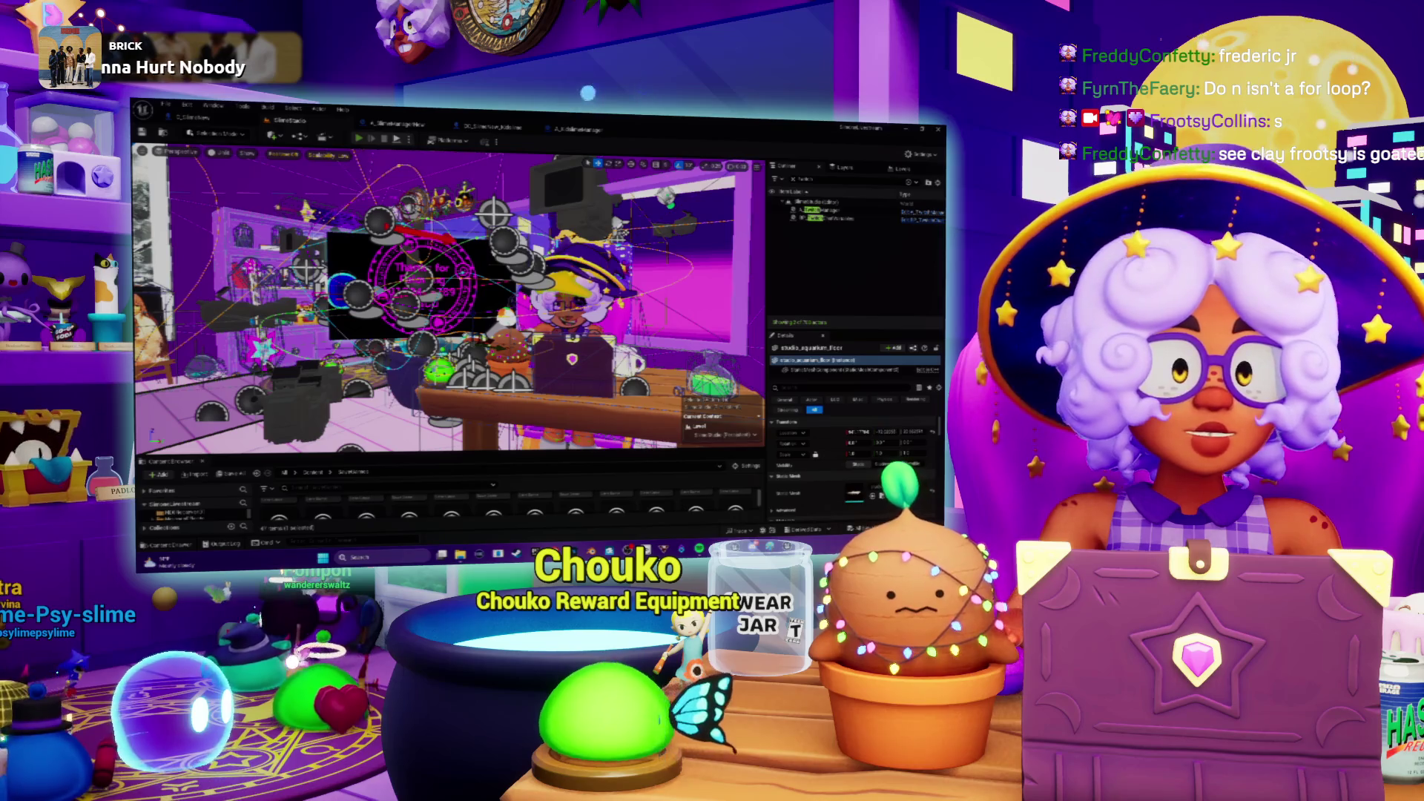
pyautogui.hotkey('alt', 'p')
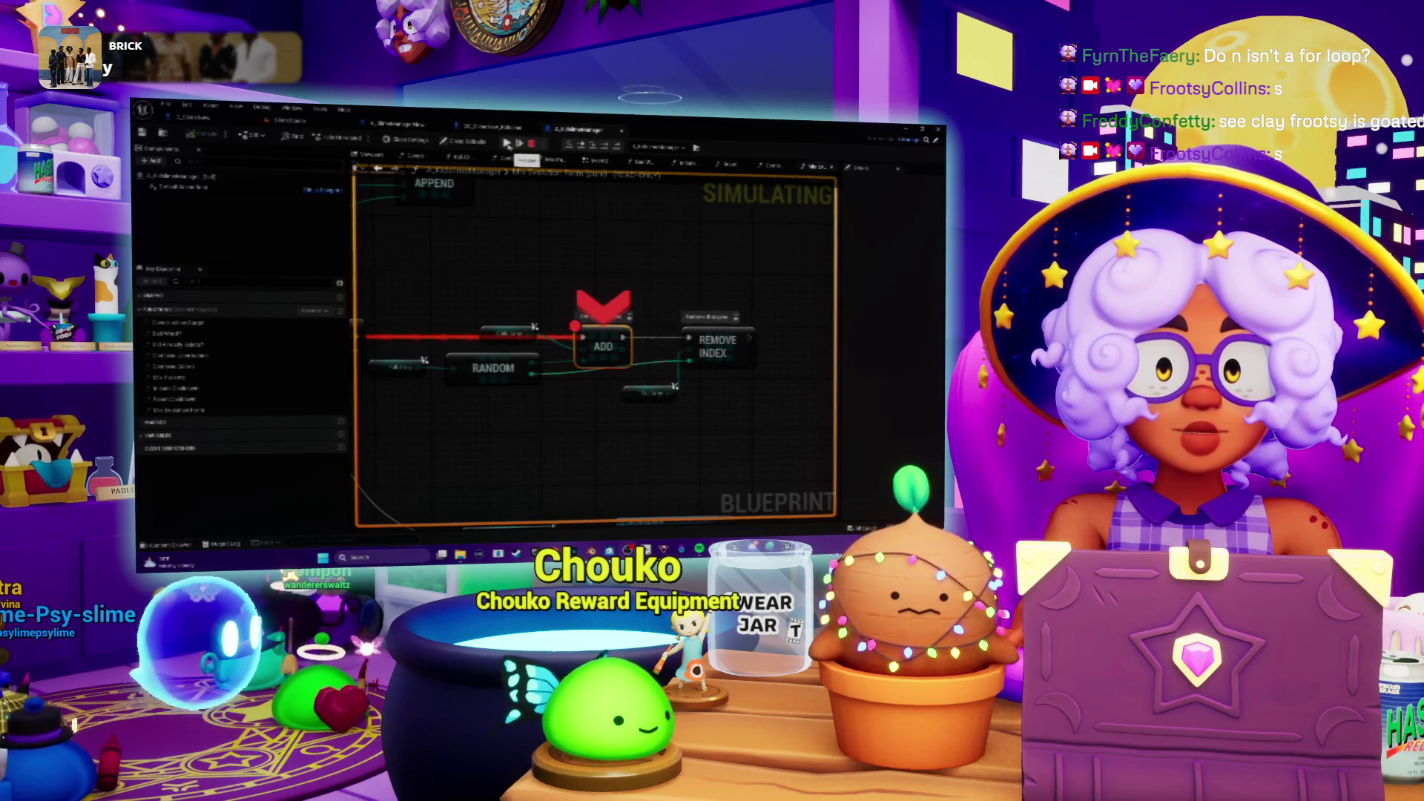
# Step: Resume the paused game and clear the ADD node's breakpoint
pyautogui.click(506, 143)
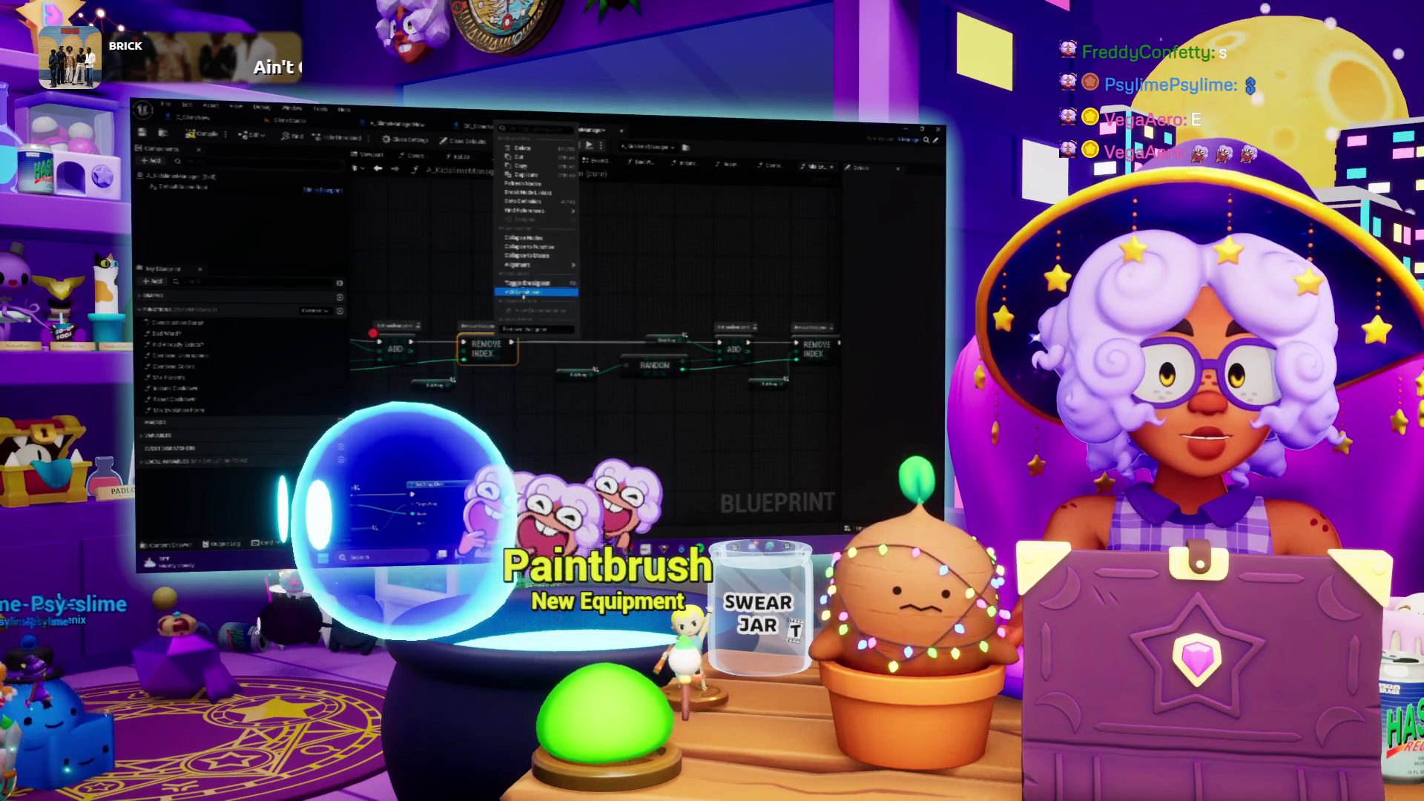
pyautogui.rightClick(394, 345)
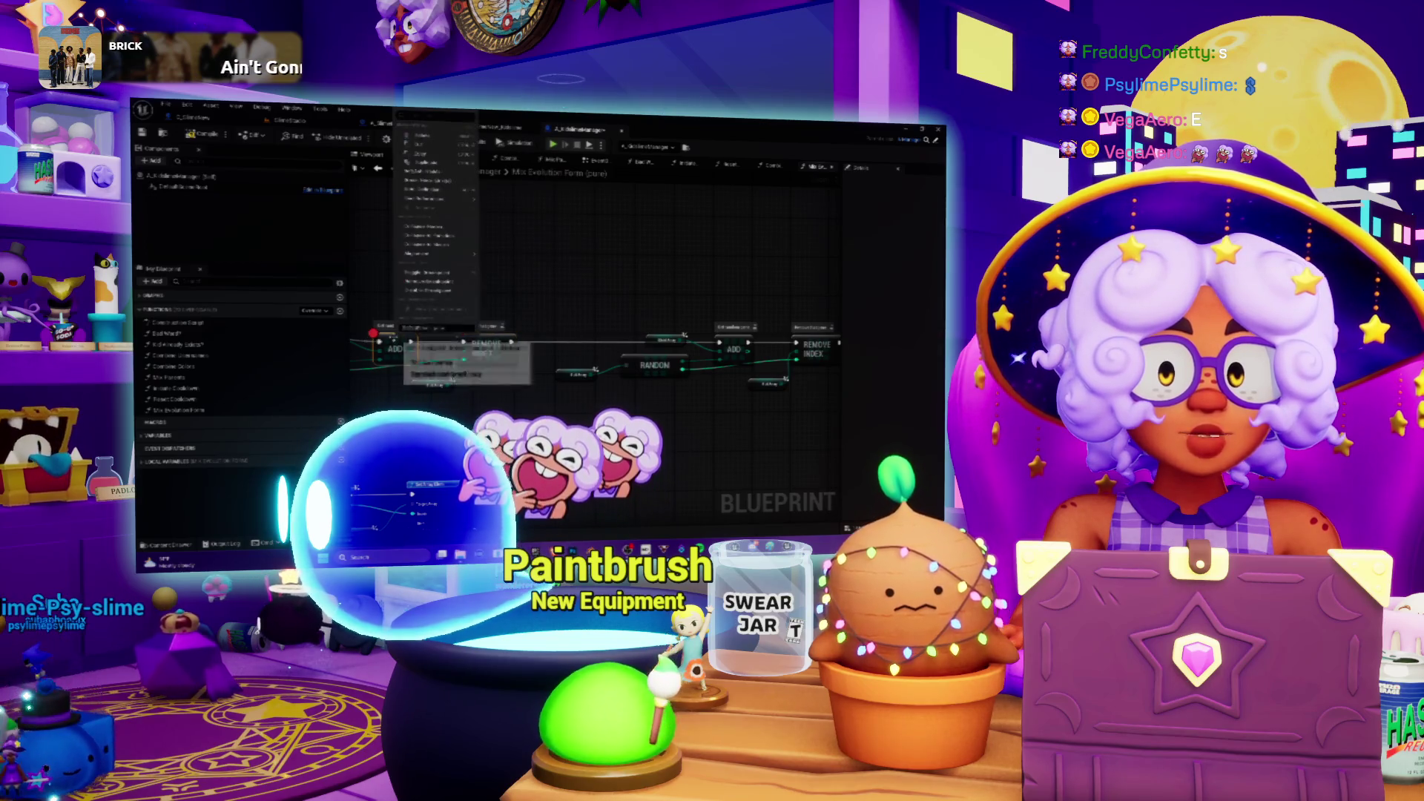
pyautogui.click(421, 290)
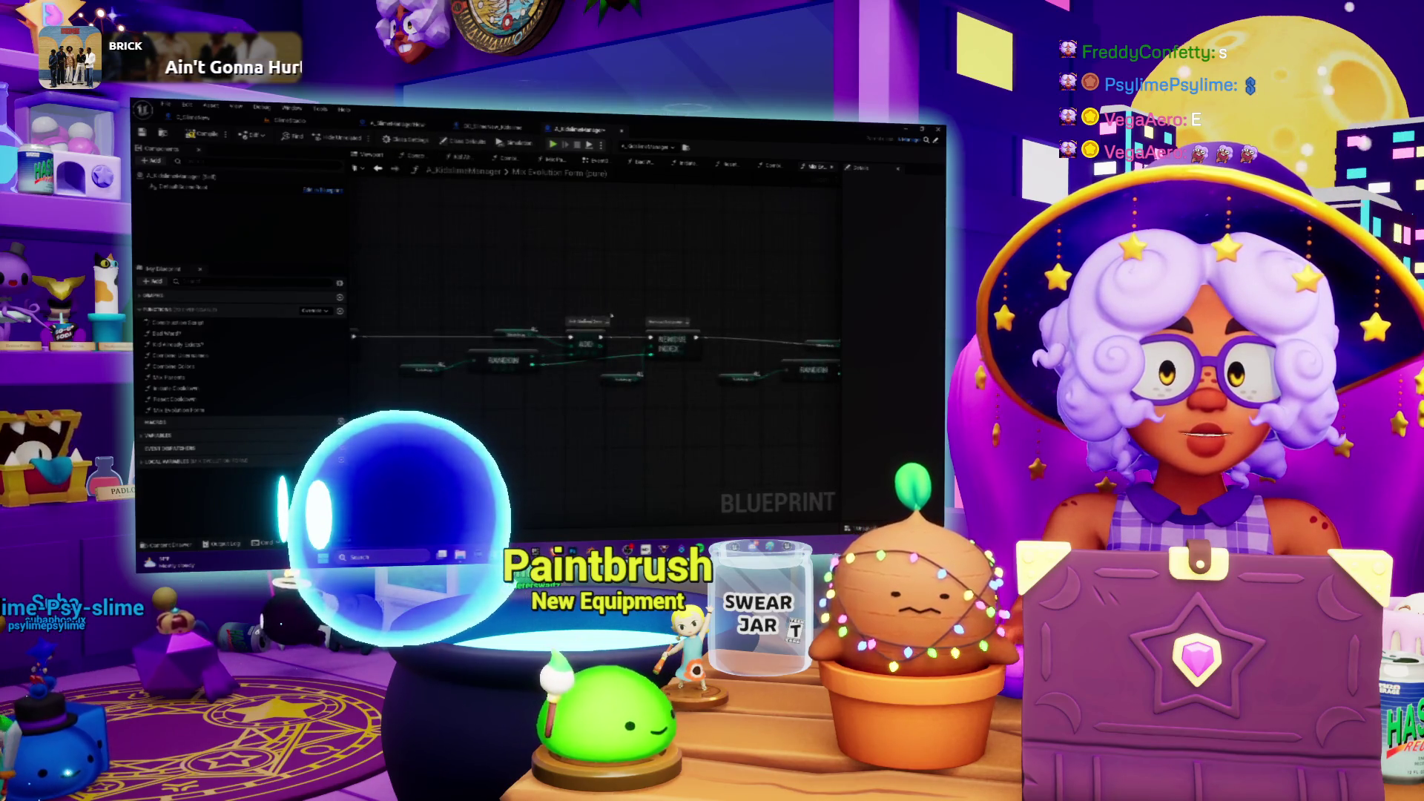
# Step: Set breakpoints on both REMOVE INDEX nodes and Play in Editor again
pyautogui.rightClick(630, 340)
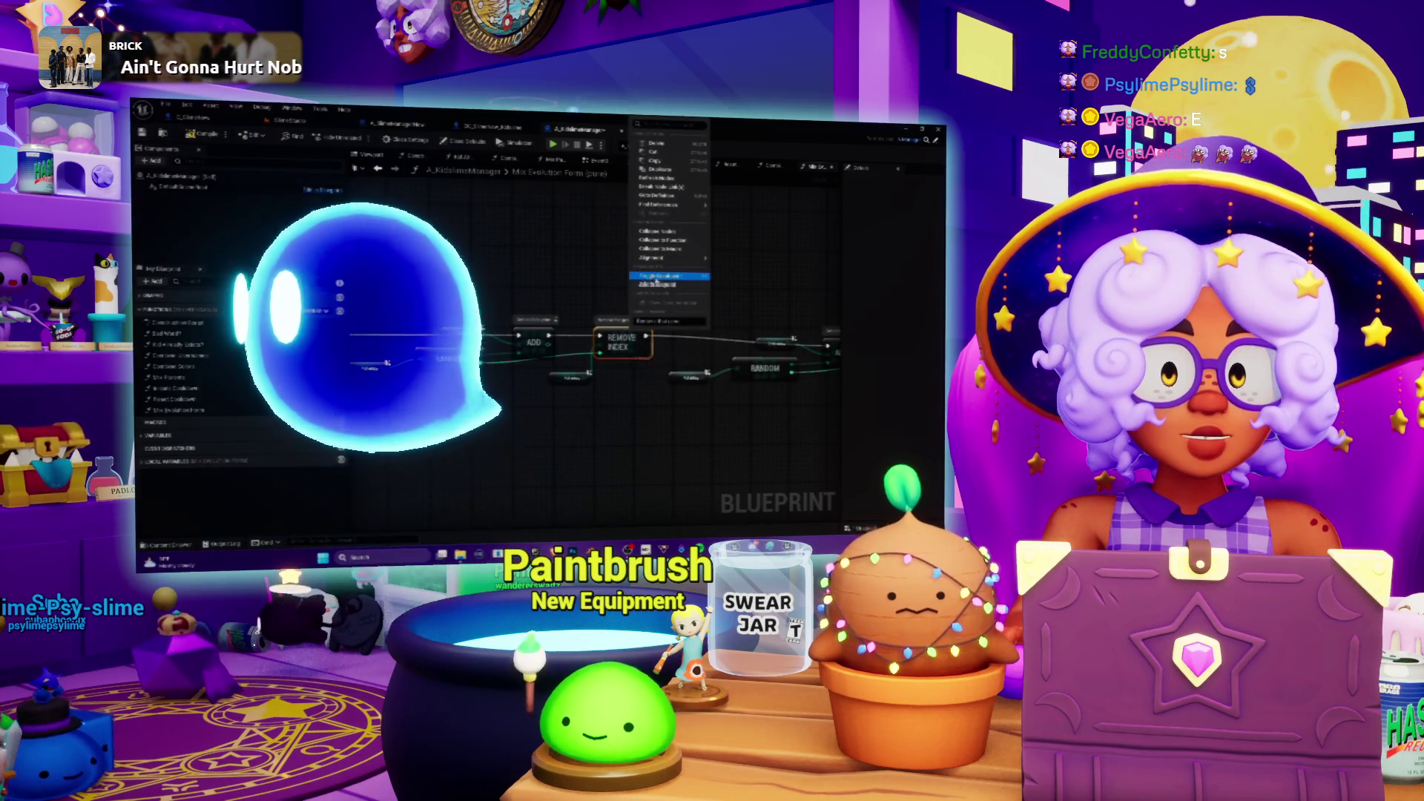
pyautogui.click(656, 284)
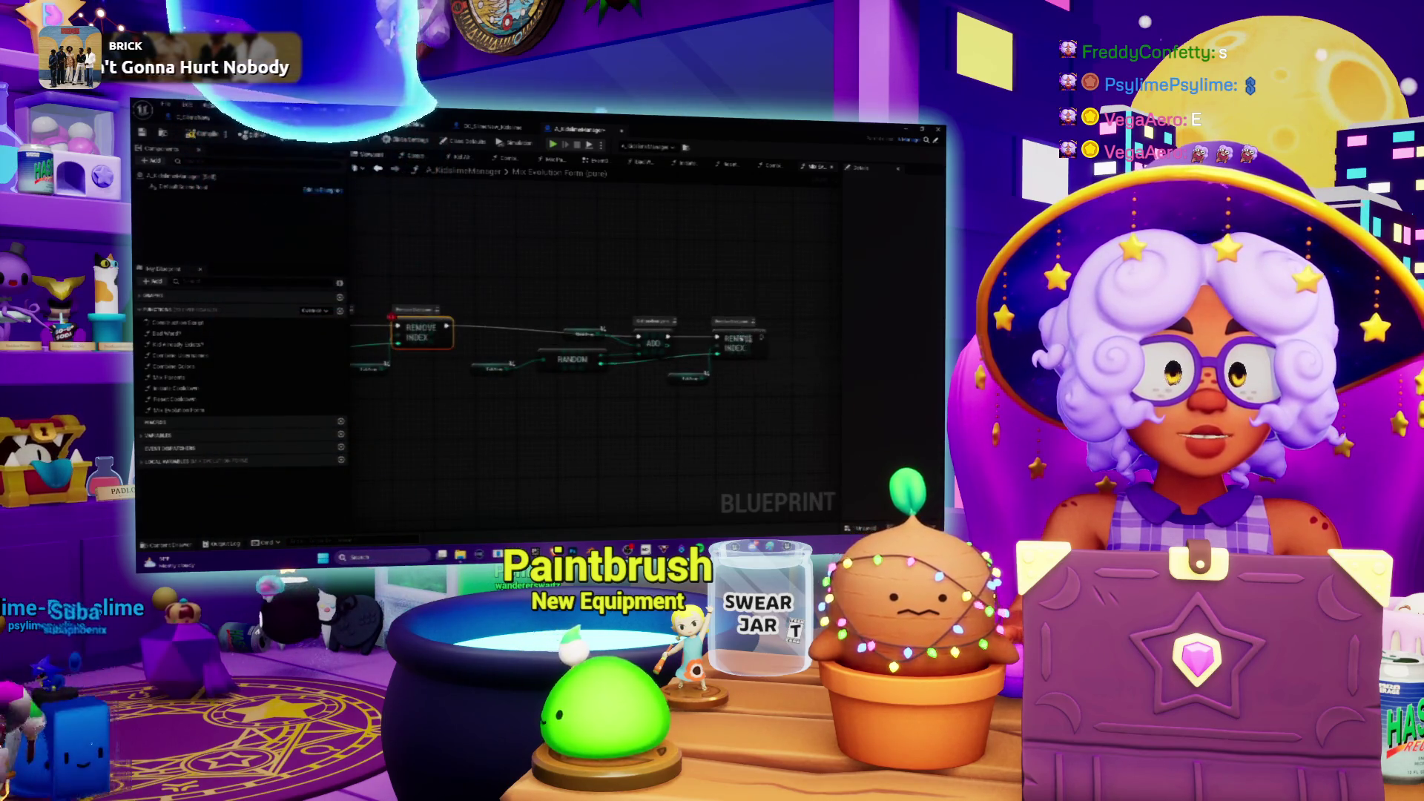
pyautogui.rightClick(742, 337)
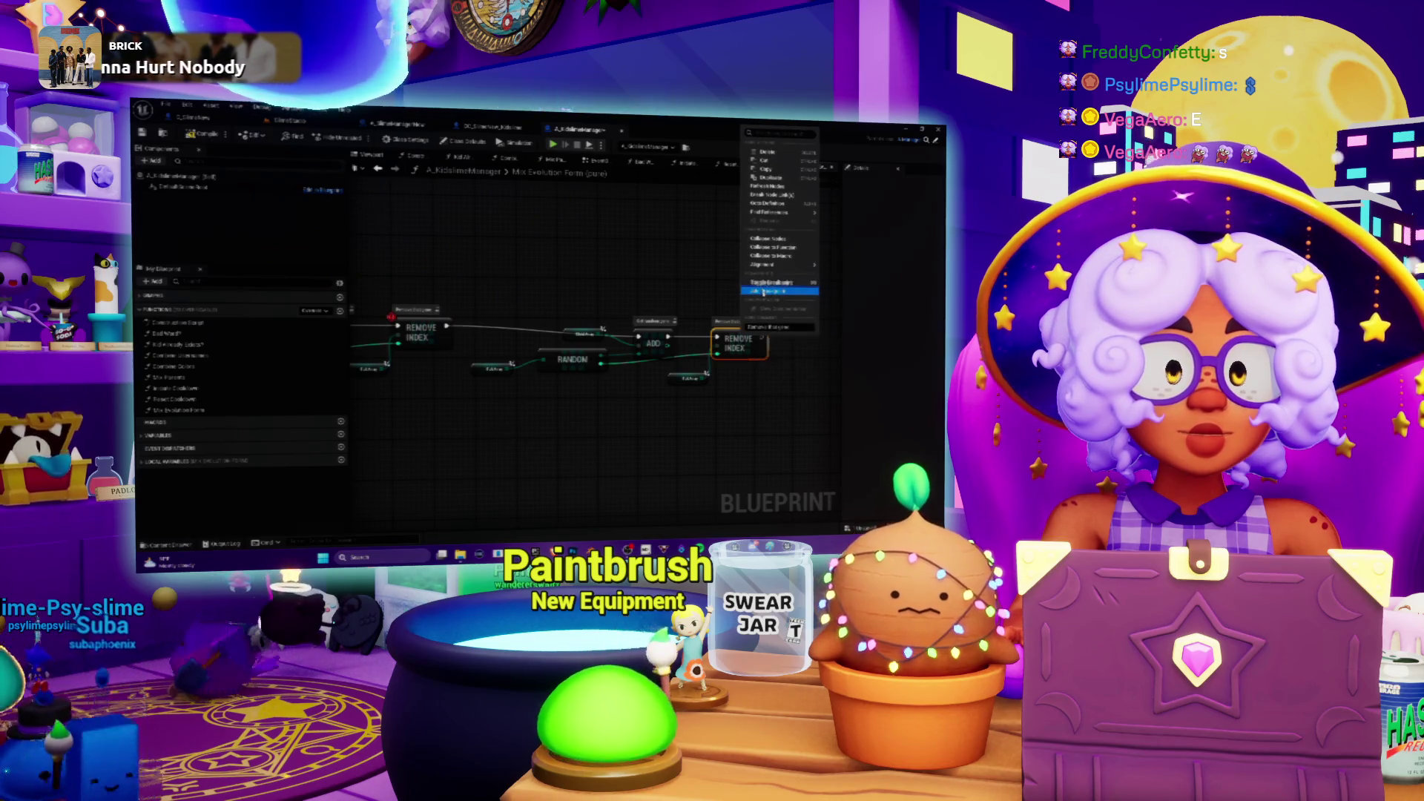
pyautogui.click(768, 283)
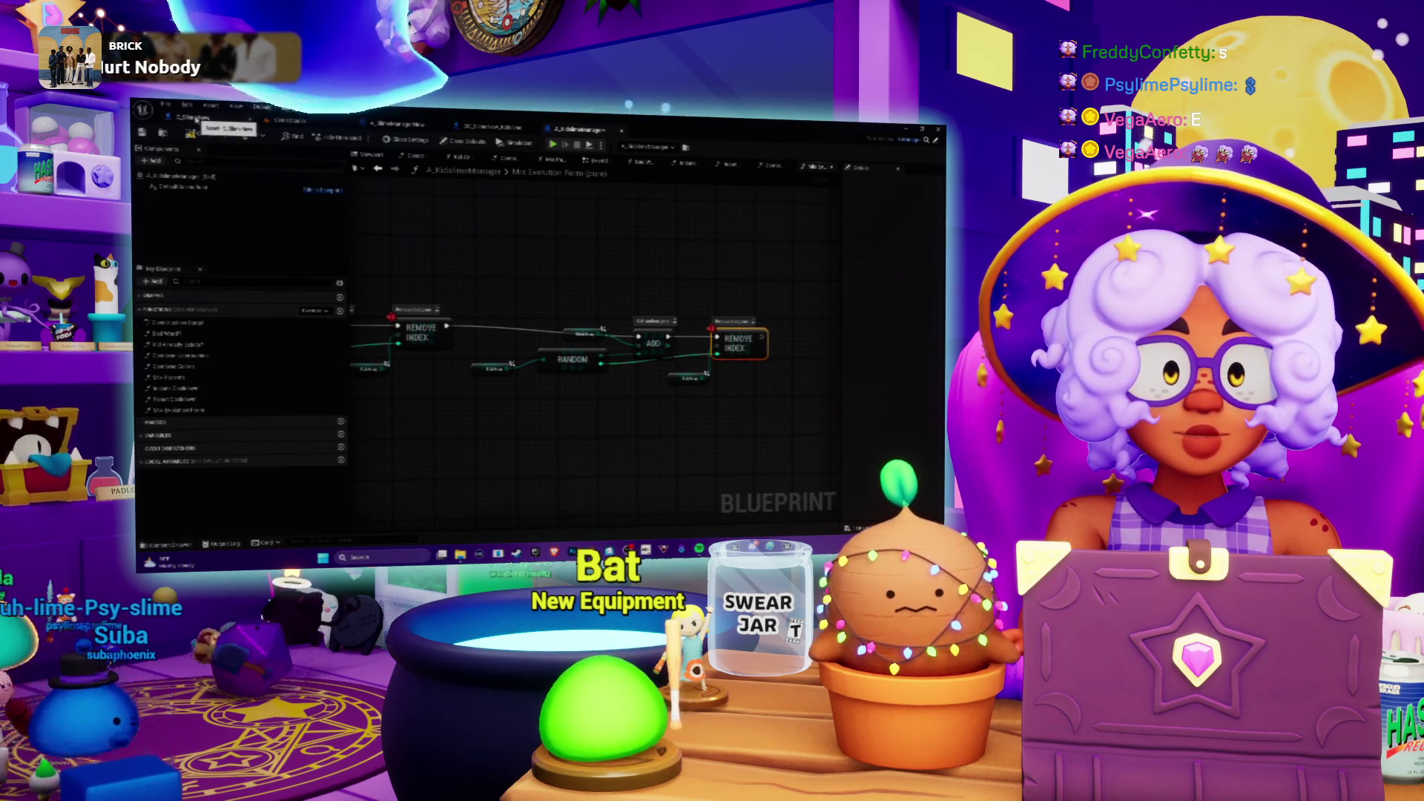
pyautogui.click(197, 119)
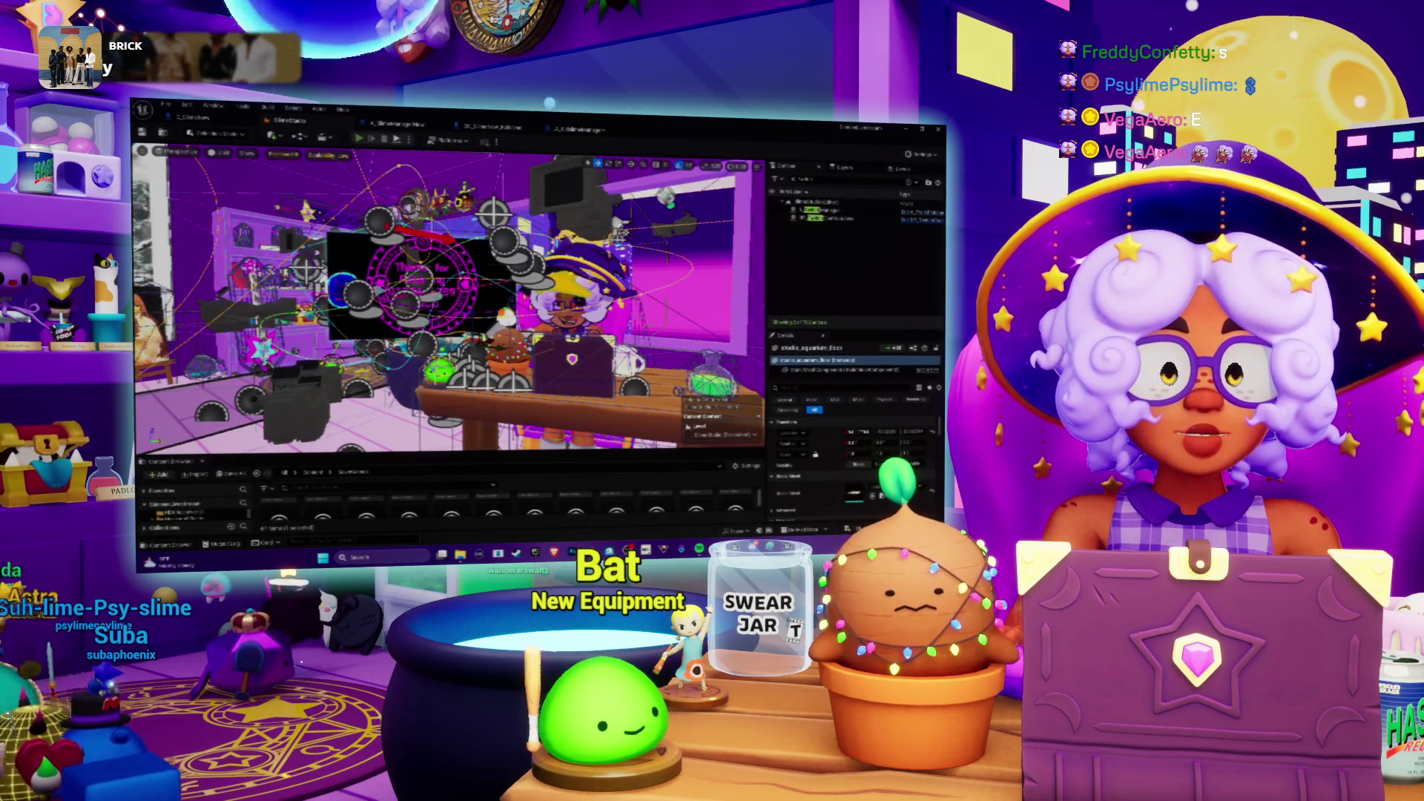
pyautogui.hotkey('alt', 'p')
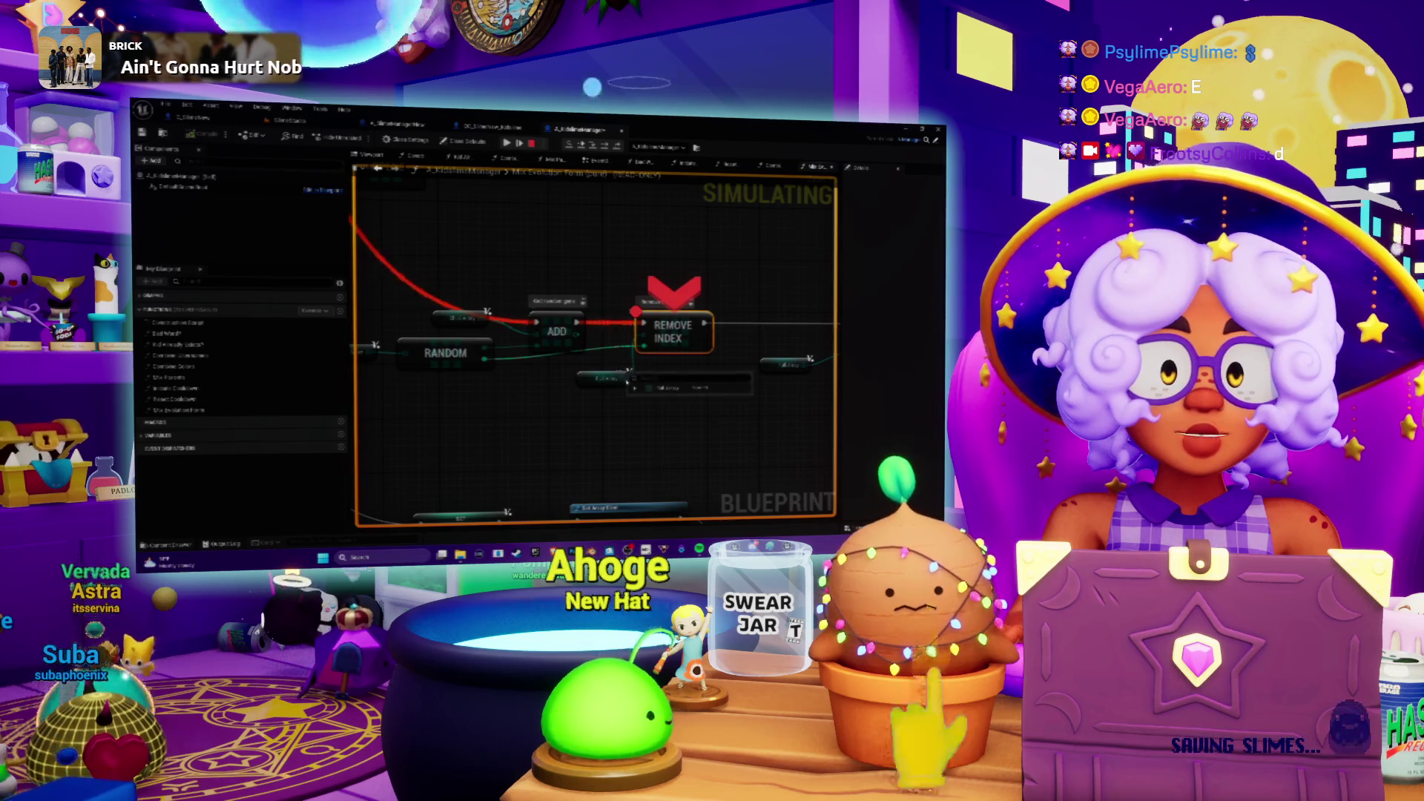
# Step: Expand the watched arrays, including the Fall Array, to inspect their elements, then resume the game
pyautogui.click(636, 389)
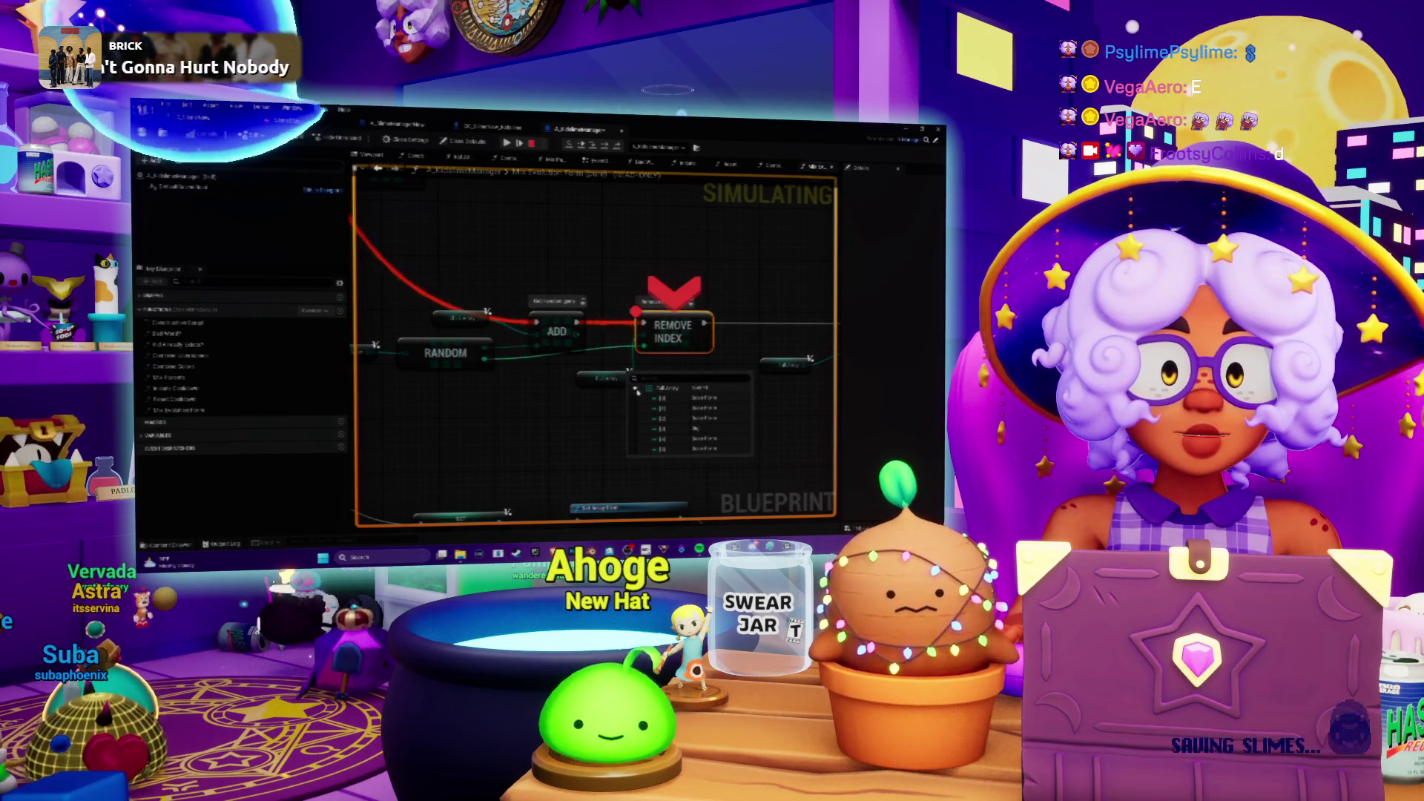
pyautogui.moveTo(499, 334)
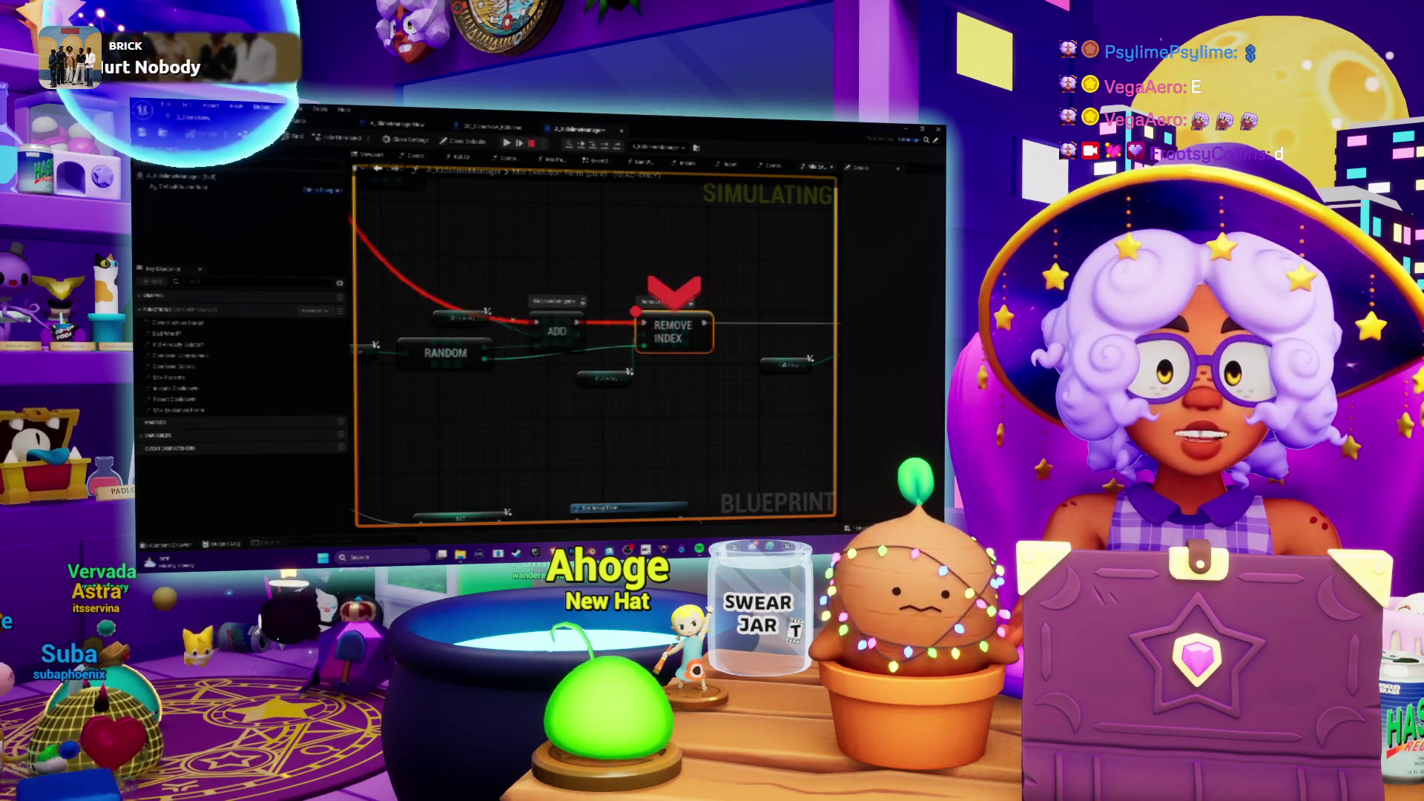
pyautogui.moveTo(605, 272); pyautogui.dragTo(552, 272)
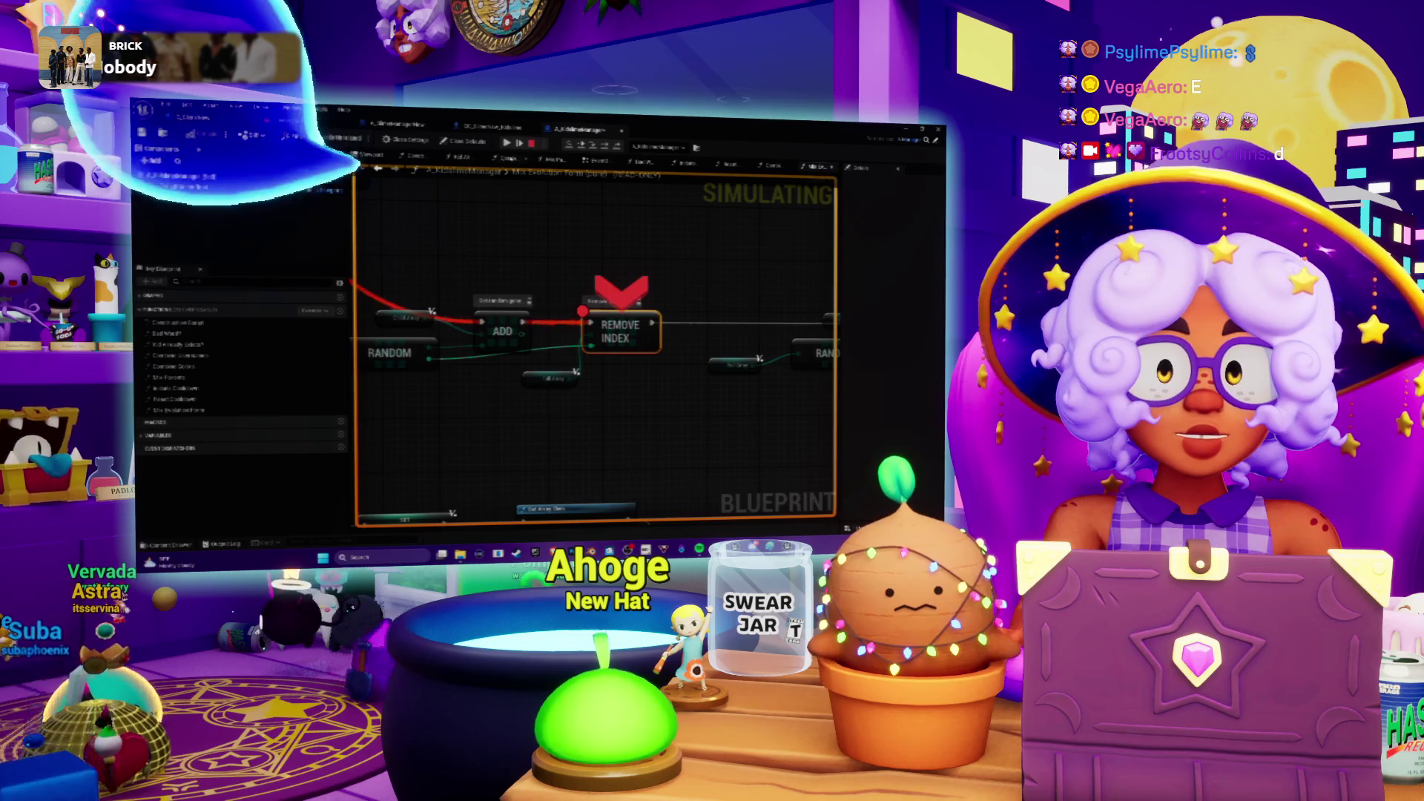
pyautogui.moveTo(454, 325); pyautogui.dragTo(489, 317)
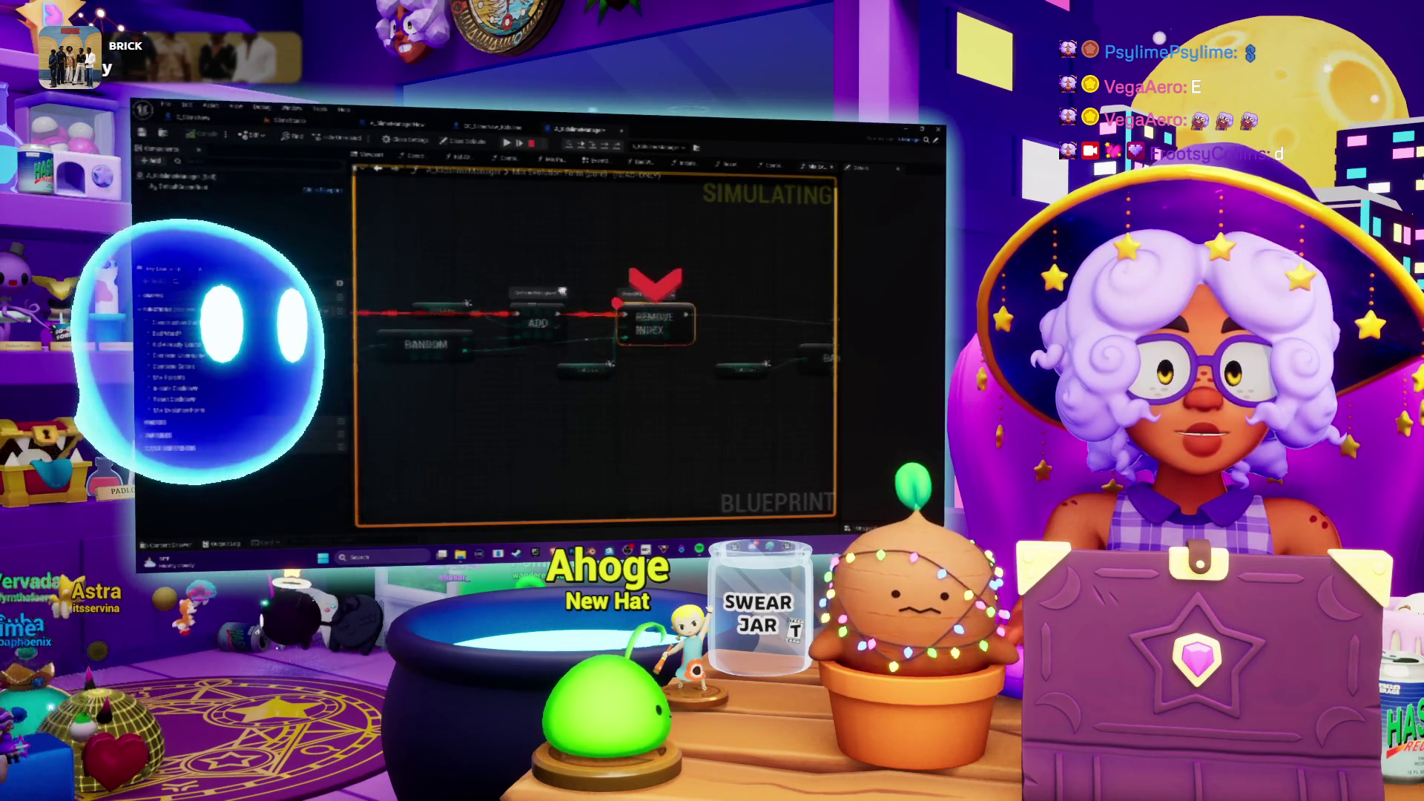
pyautogui.moveTo(472, 311)
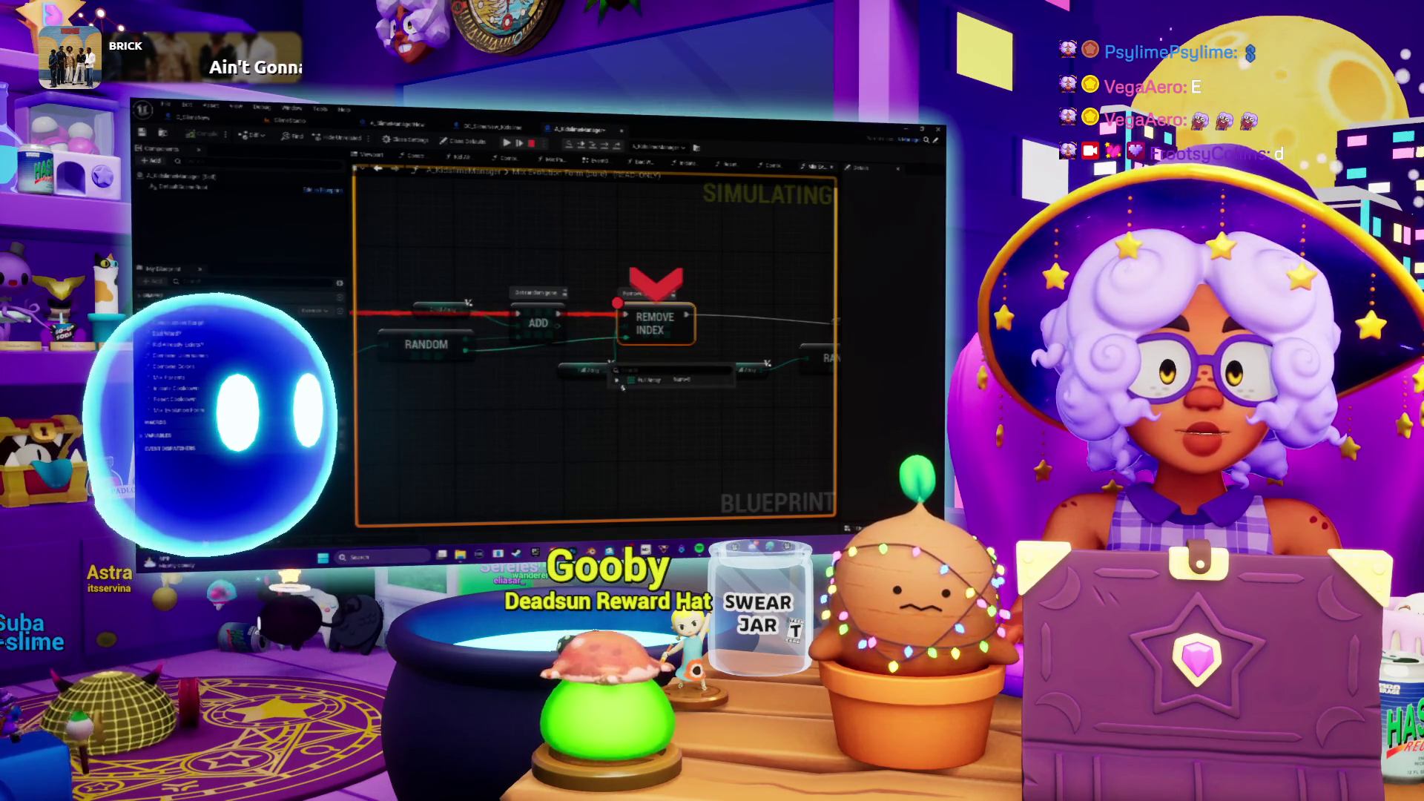
pyautogui.click(617, 381)
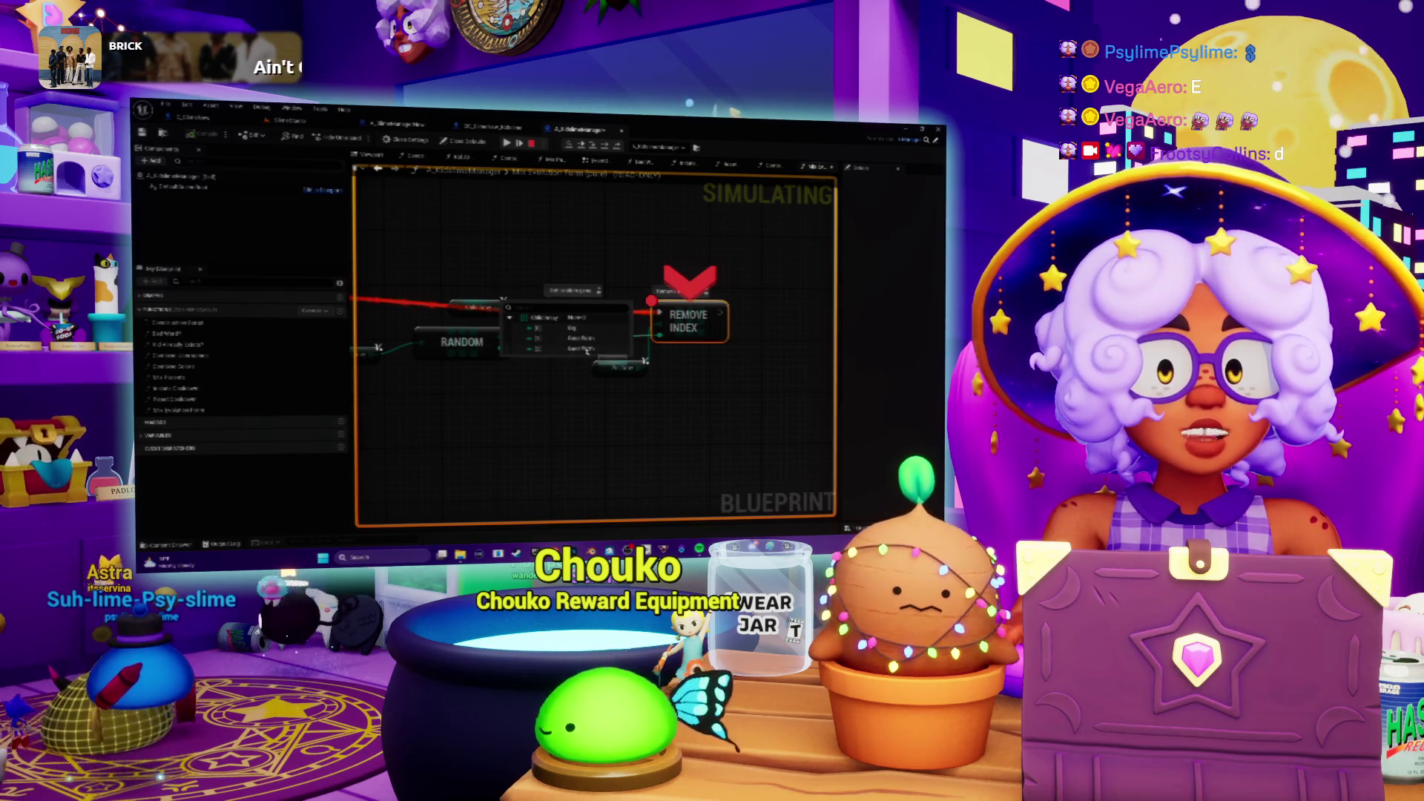
pyautogui.moveTo(650, 377)
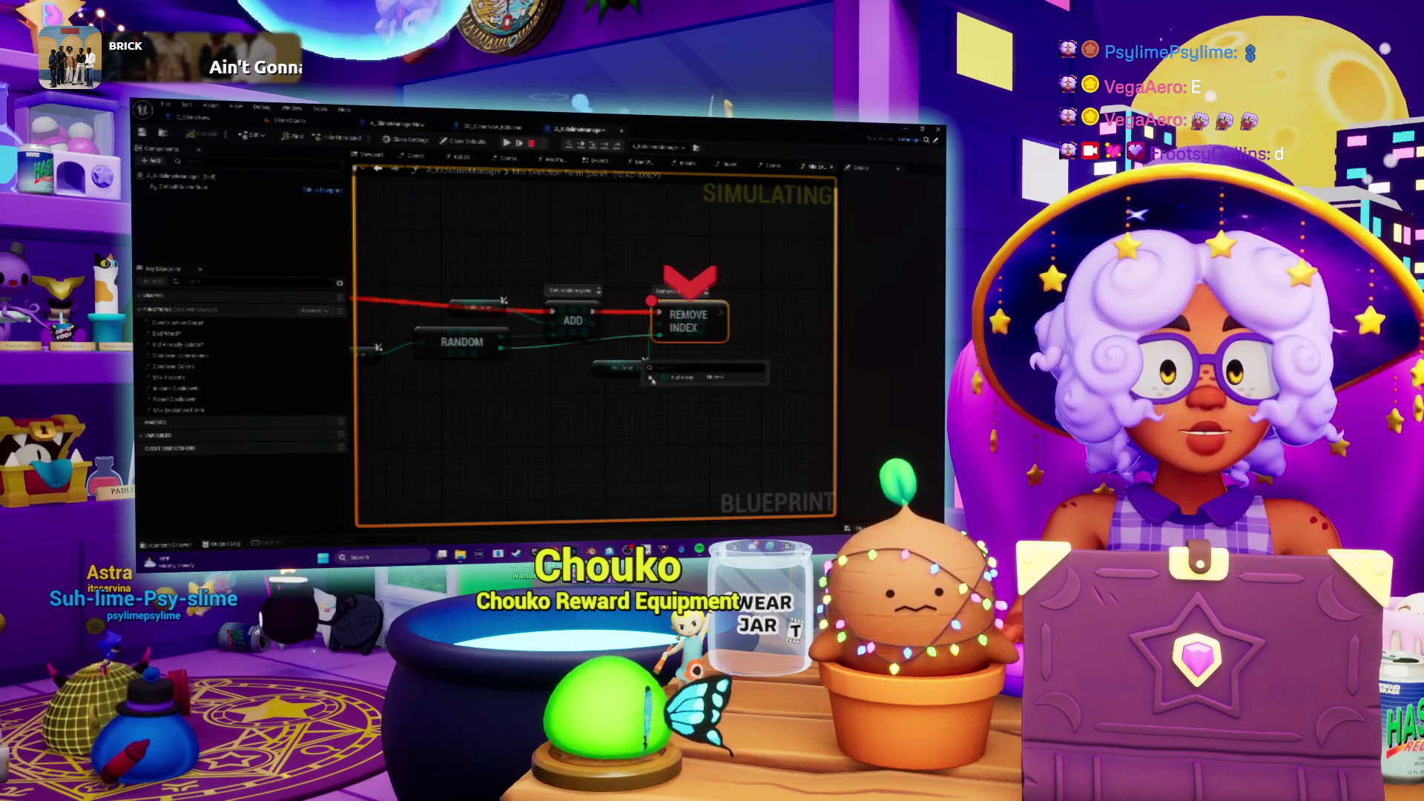
pyautogui.scroll(-2, 650, 377)
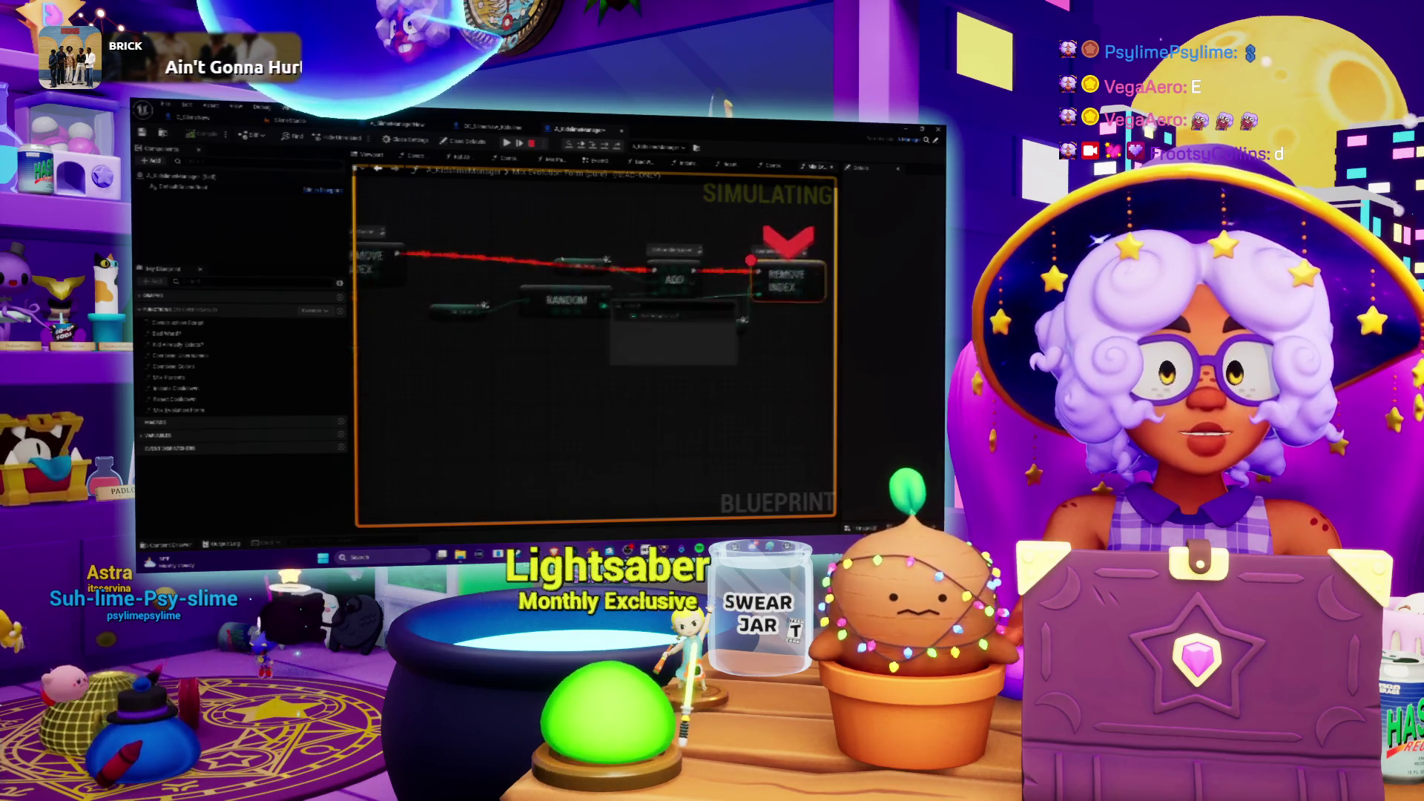
pyautogui.hotkey('ctrl', 'Tab')
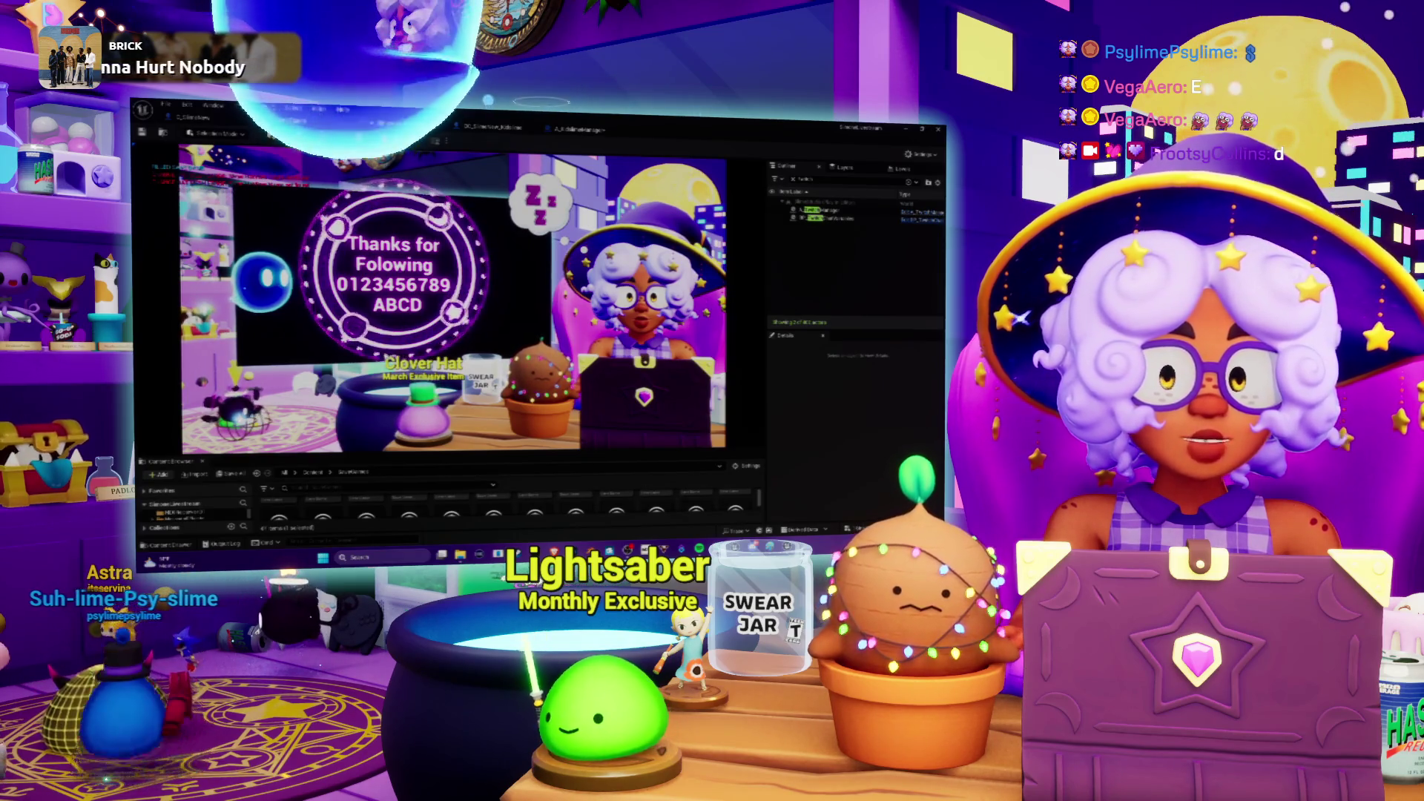
# Step: Eject with F8, stop Play-in-Editor and return to the A_KidslimeManager graph's breakpointed node
pyautogui.press('F8')
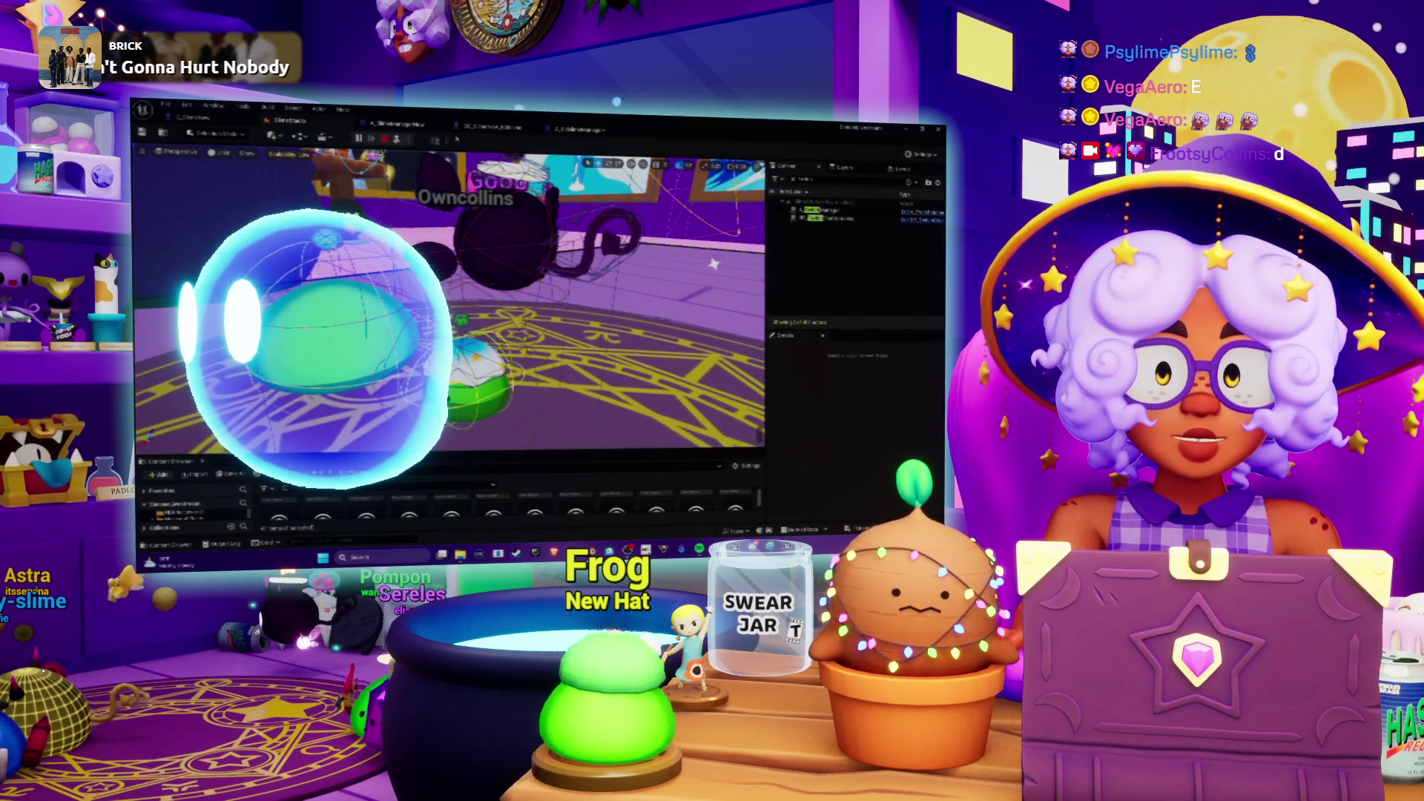
pyautogui.press('Escape')
pyautogui.click(575, 133)
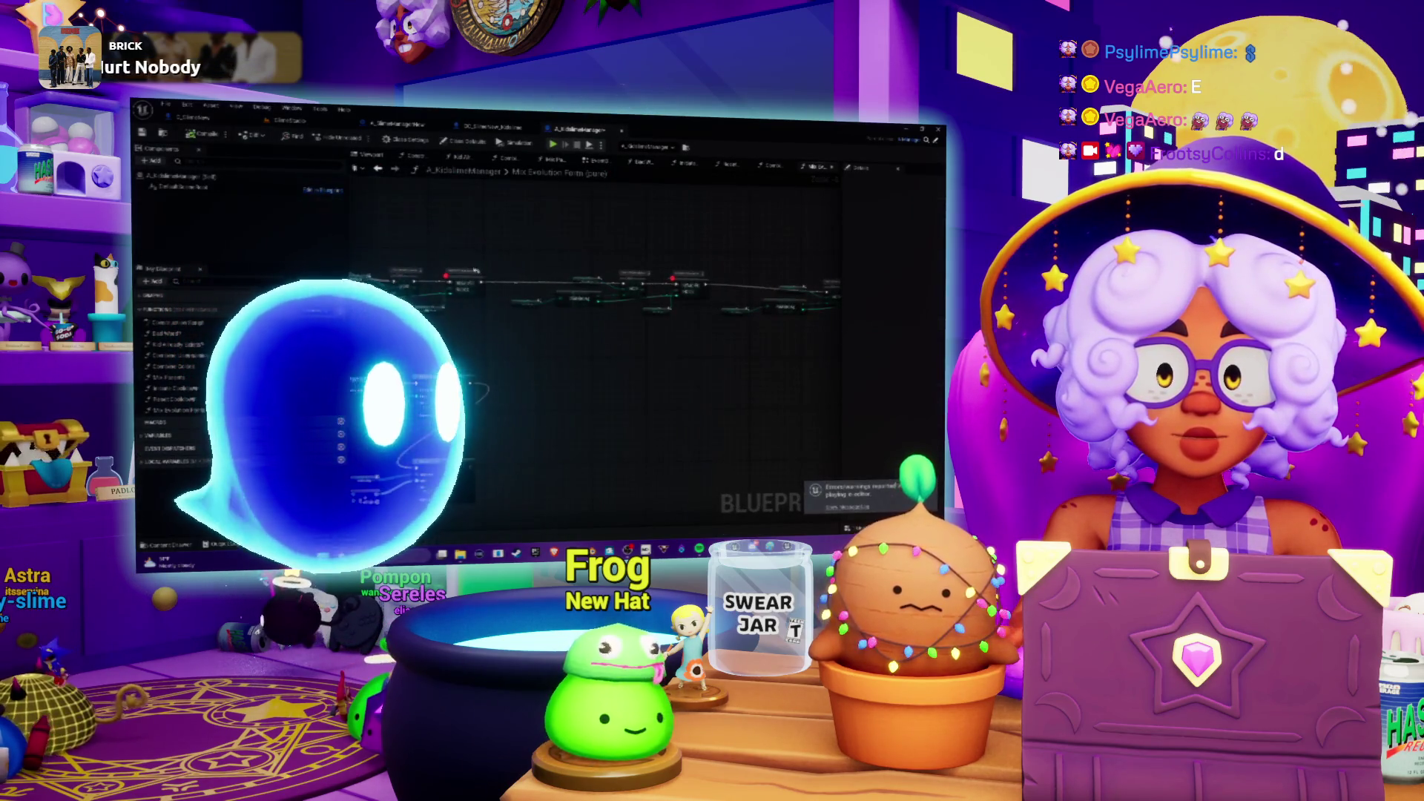
pyautogui.rightClick(467, 287)
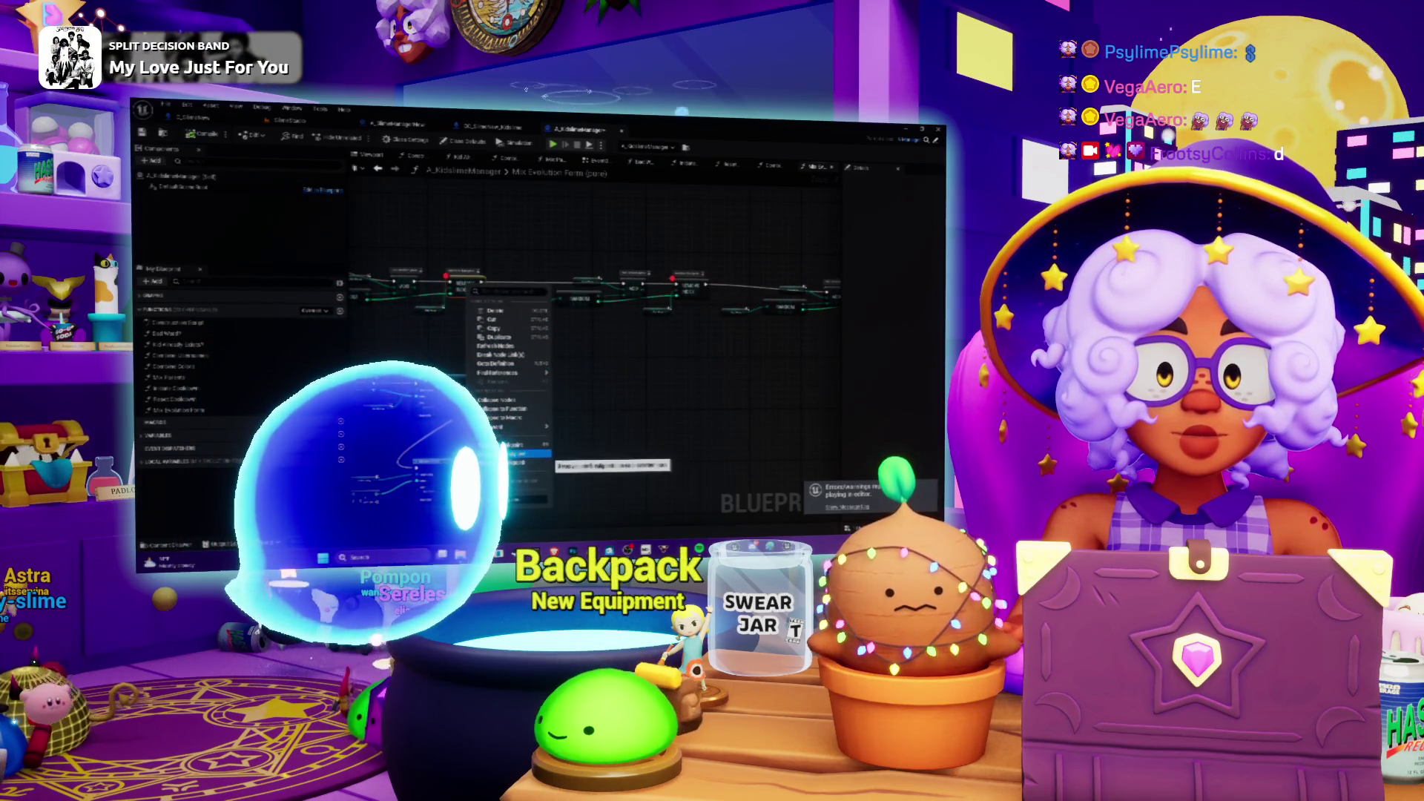
# Step: Clear one node's breakpoint, toggle one on the right-most node, and switch to Mix Parents
pyautogui.rightClick(693, 291)
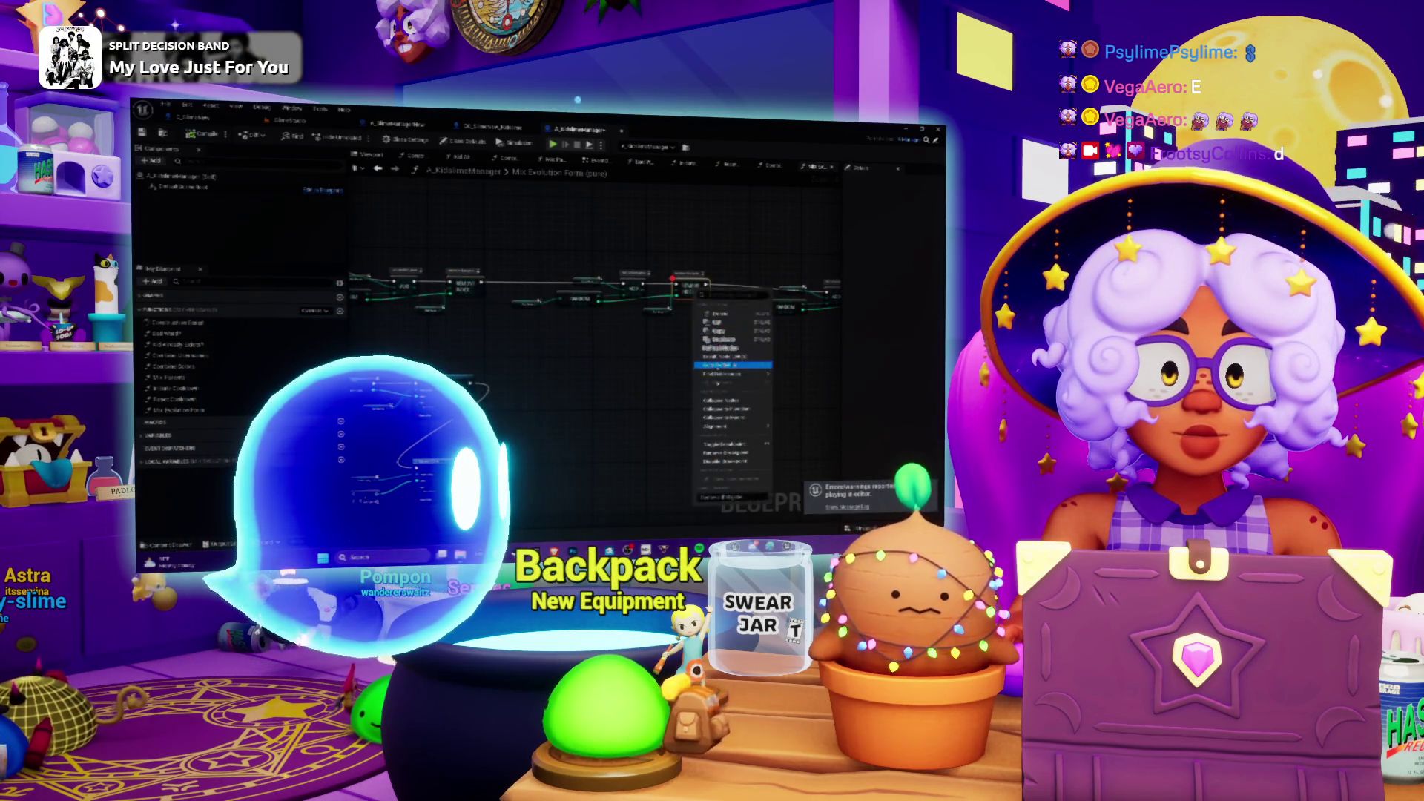
pyautogui.click(736, 419)
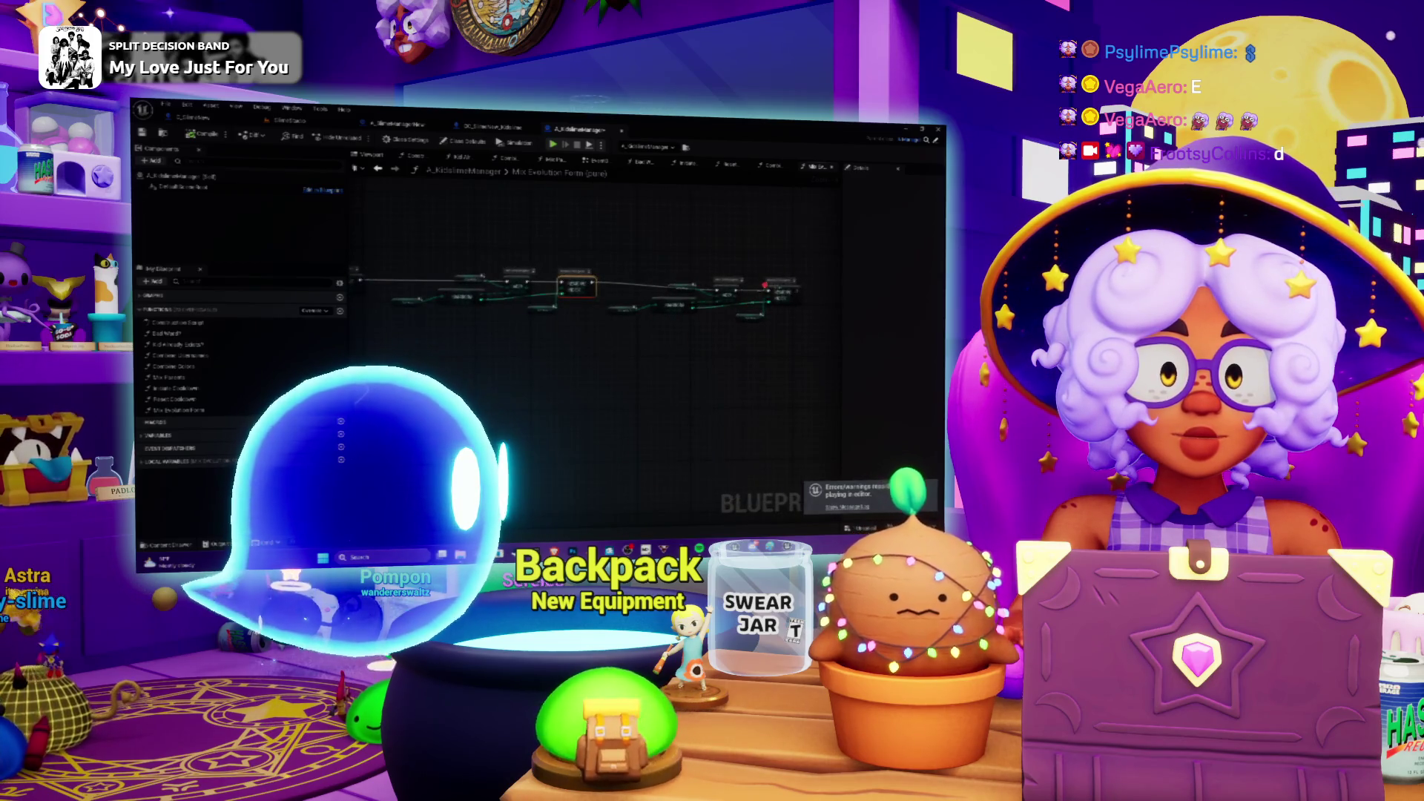
pyautogui.rightClick(781, 293)
pyautogui.click(816, 455)
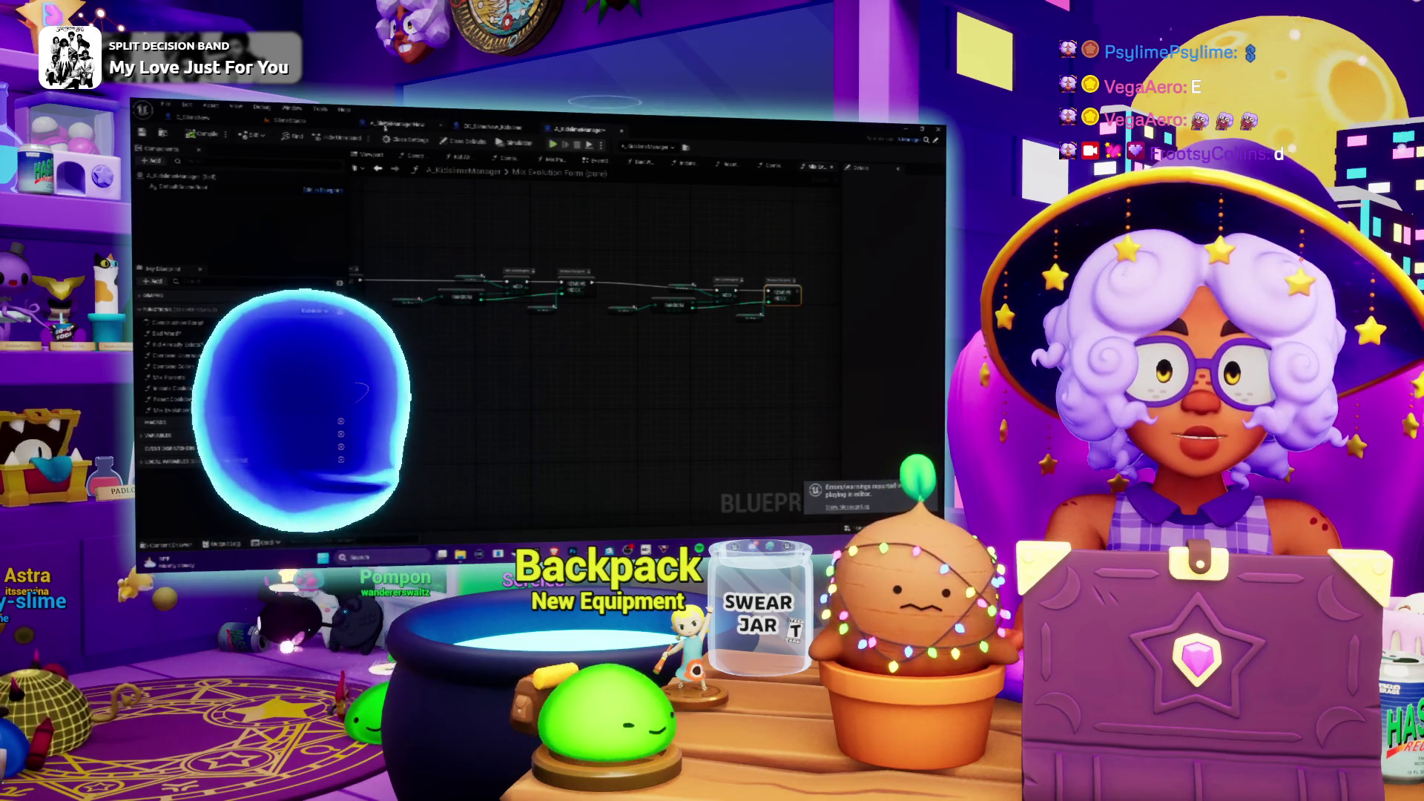
pyautogui.click(774, 166)
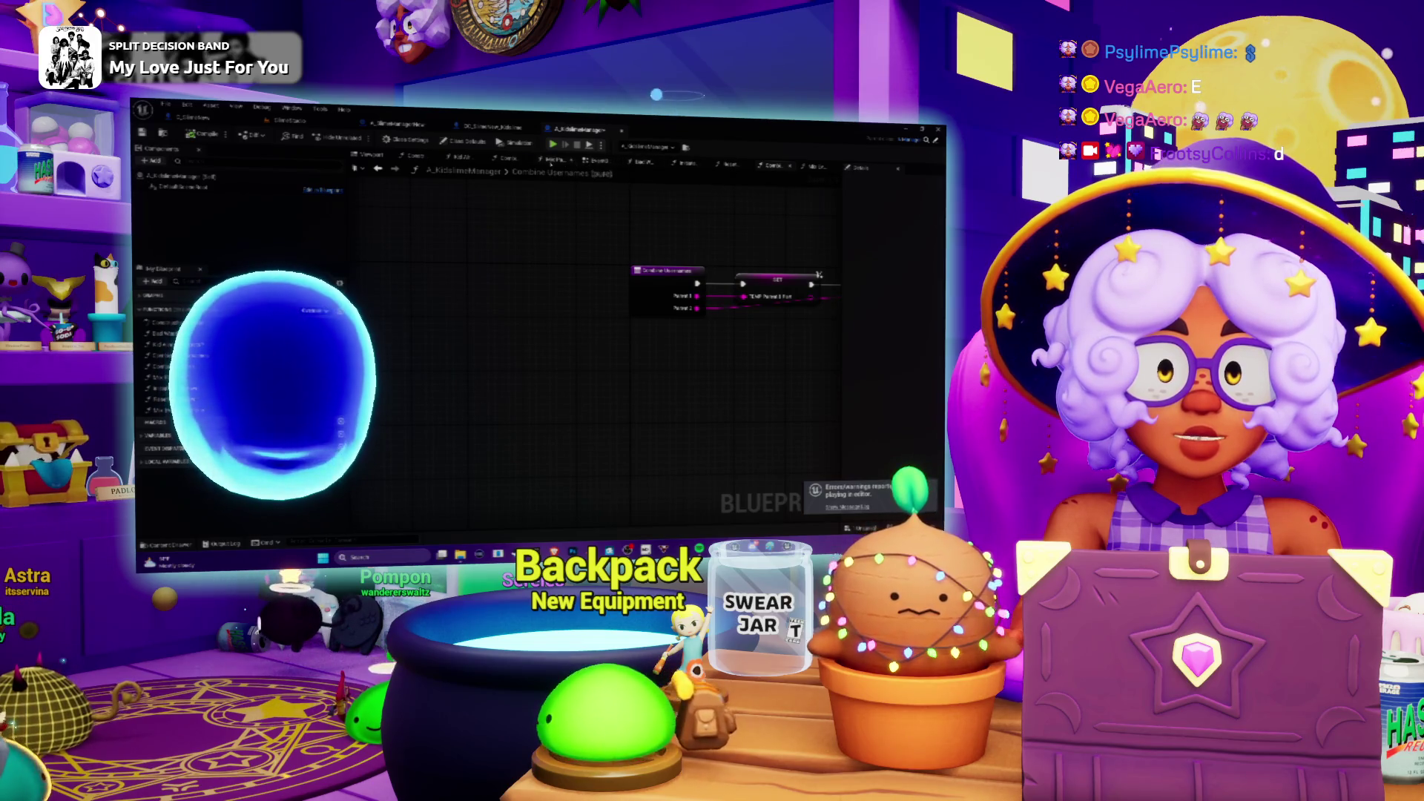
pyautogui.click(558, 160)
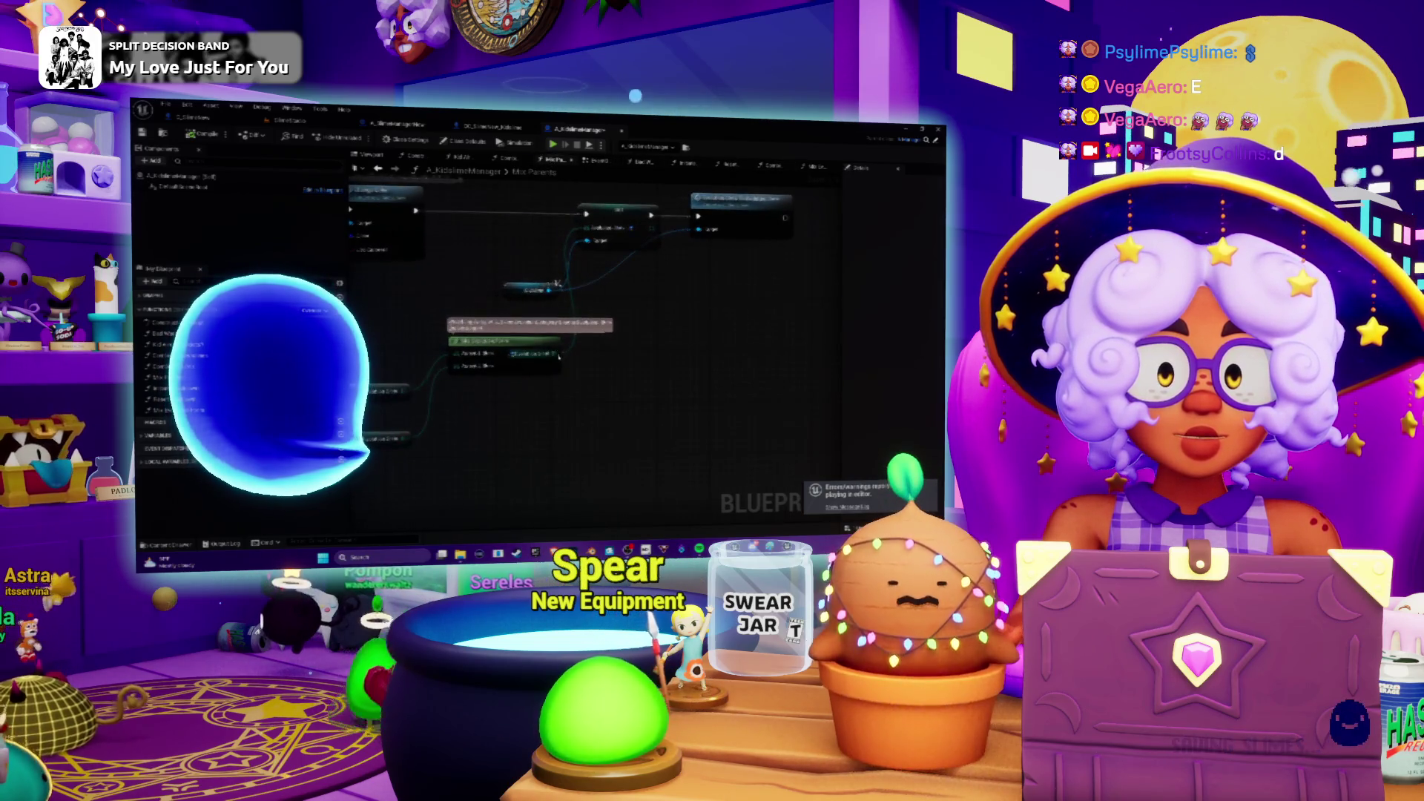
# Step: Add a breakpoint to the Evolution Stats To Evolution Form node
pyautogui.rightClick(706, 217)
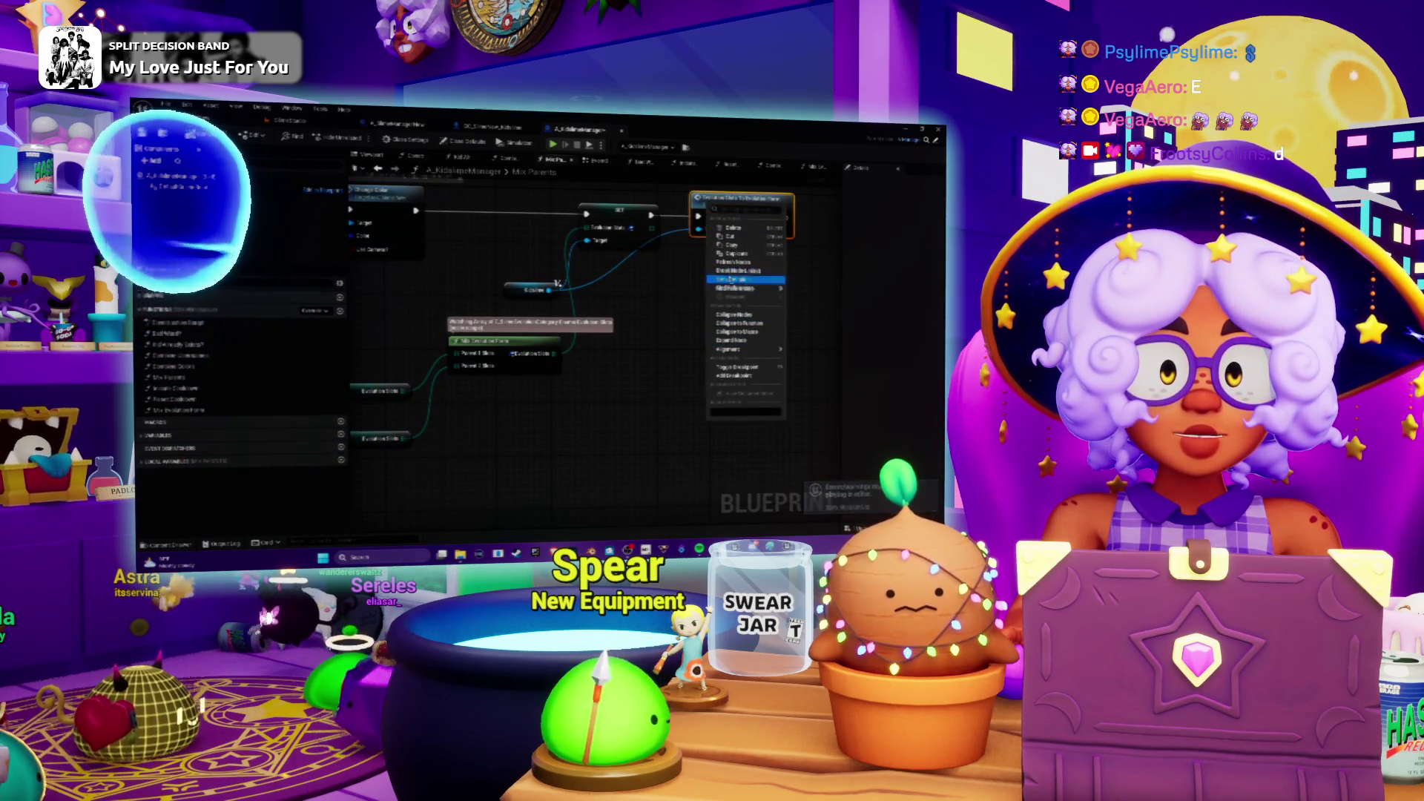
pyautogui.click(744, 369)
pyautogui.moveTo(642, 296)
pyautogui.mouseDown()
pyautogui.moveTo(699, 297)
pyautogui.moveTo(682, 297)
pyautogui.mouseUp()
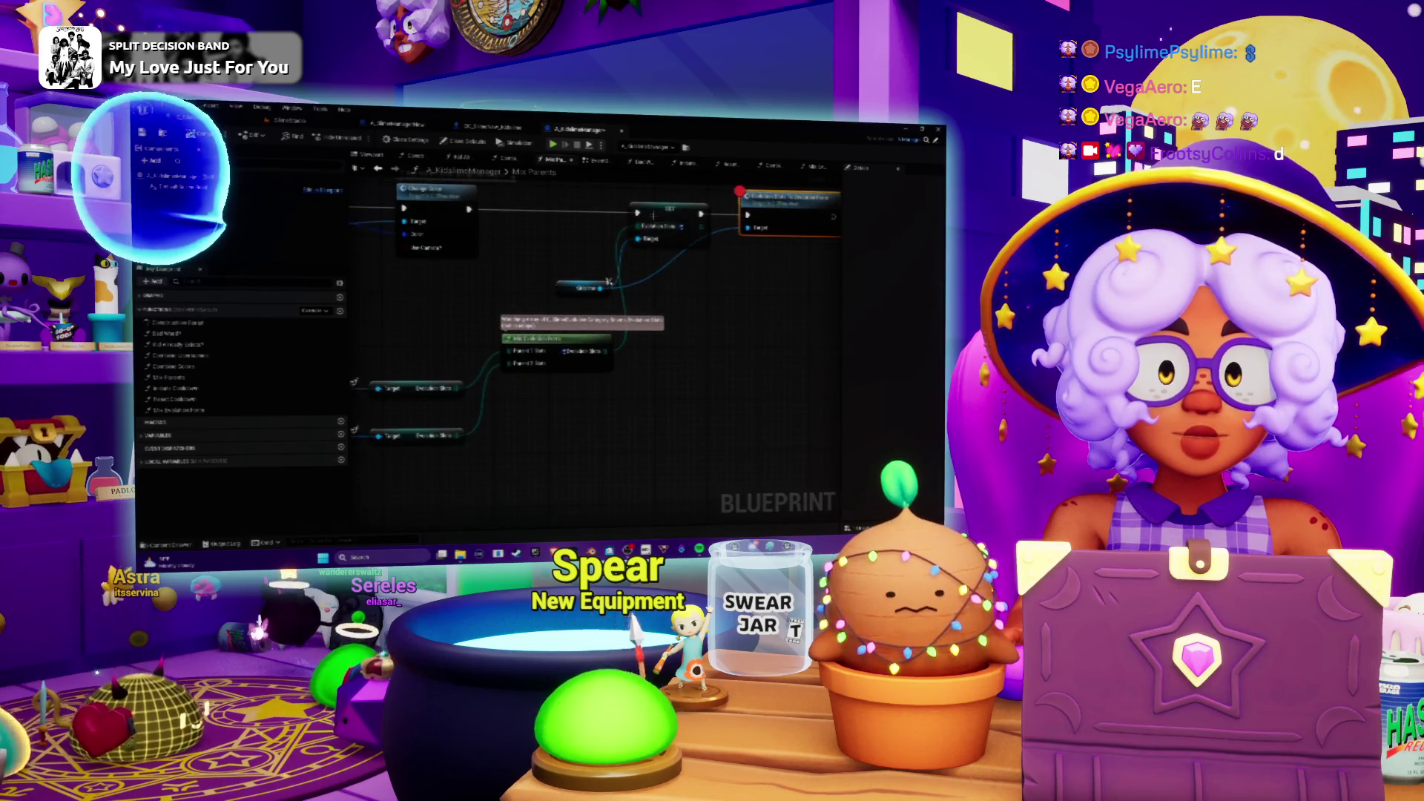
pyautogui.moveTo(722, 249); pyautogui.dragTo(679, 270)
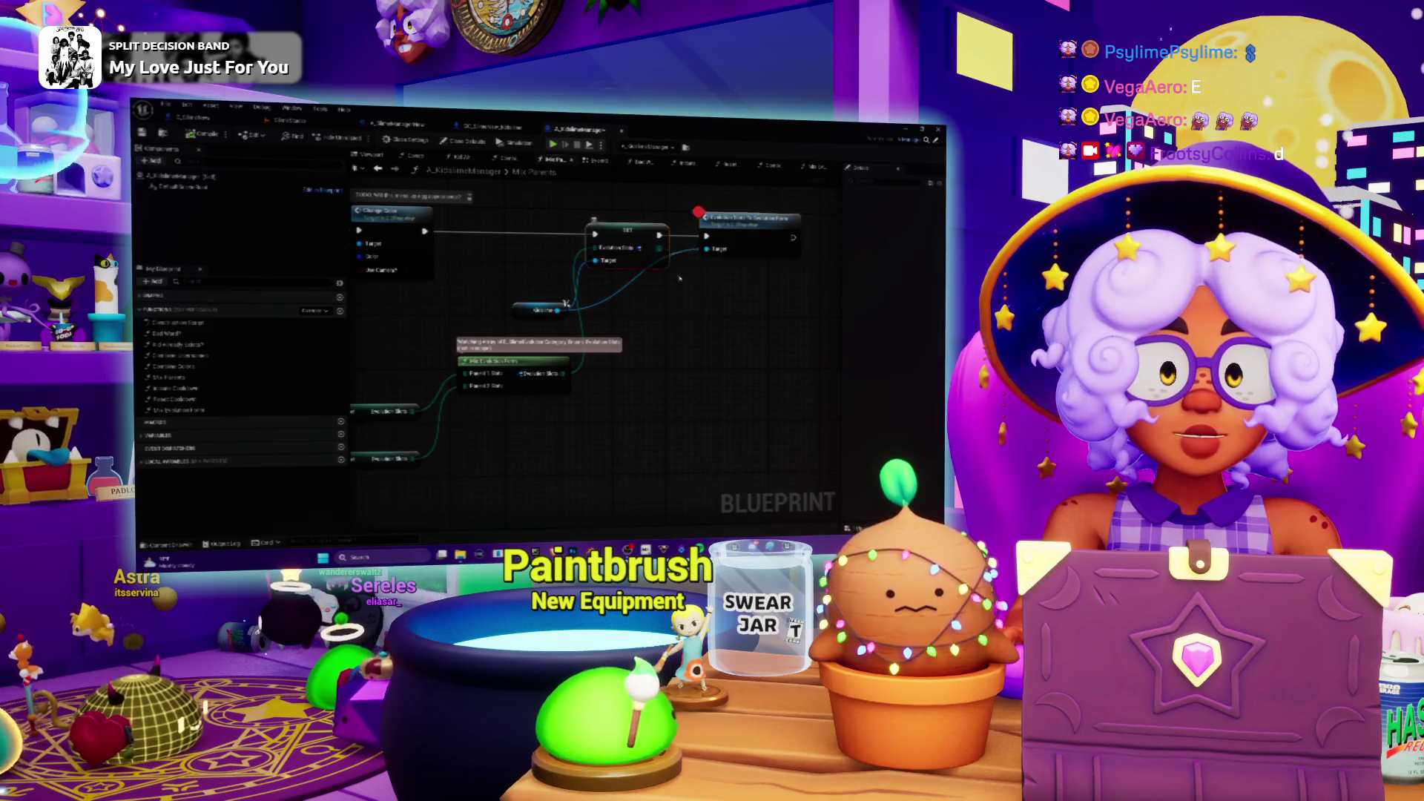
# Step: Watch the value assigned by the SET node, then switch to the SlimeStudio level
pyautogui.rightClick(662, 253)
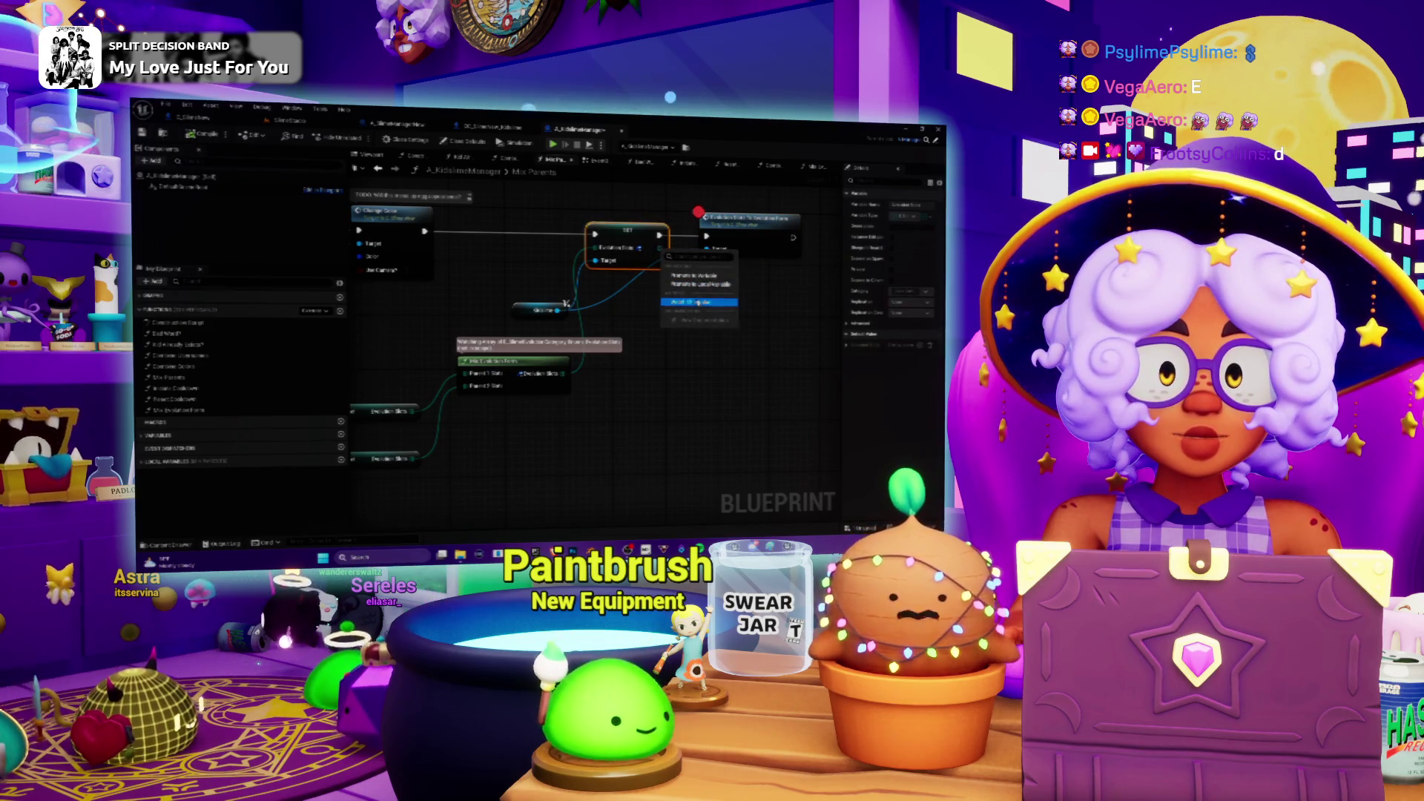
pyautogui.click(697, 301)
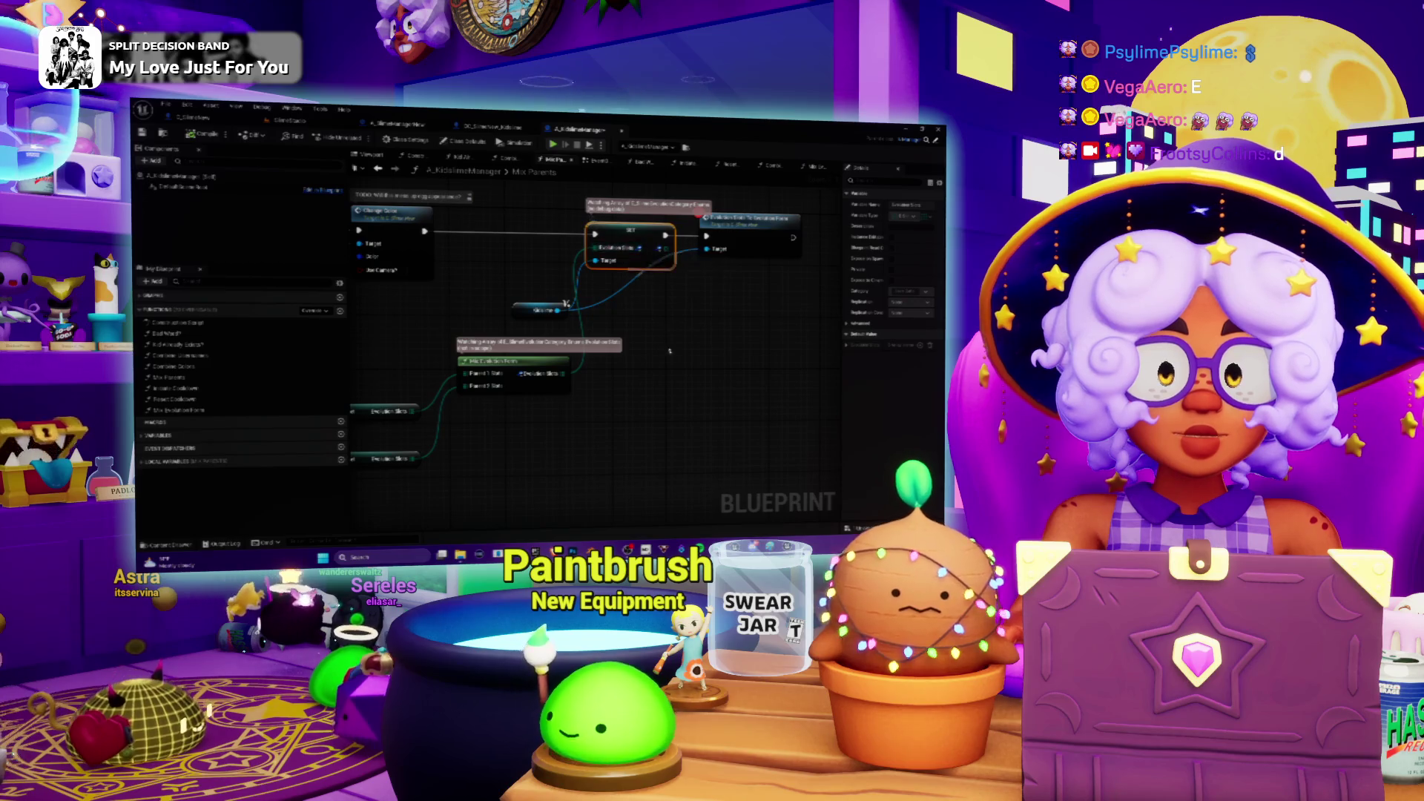
pyautogui.moveTo(669, 349); pyautogui.dragTo(679, 336)
pyautogui.moveTo(564, 350); pyautogui.dragTo(545, 394)
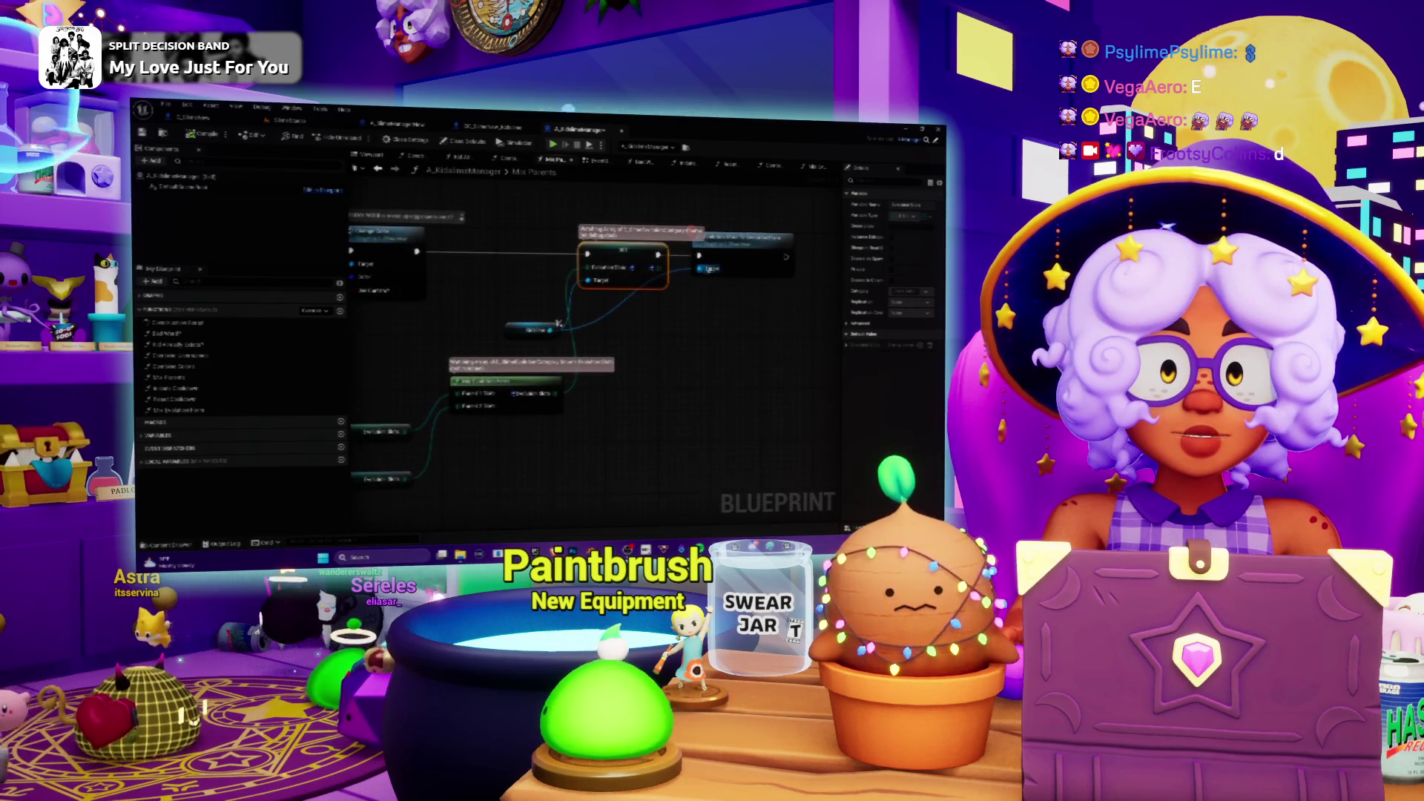
pyautogui.moveTo(730, 251); pyautogui.dragTo(684, 256)
pyautogui.click(287, 122)
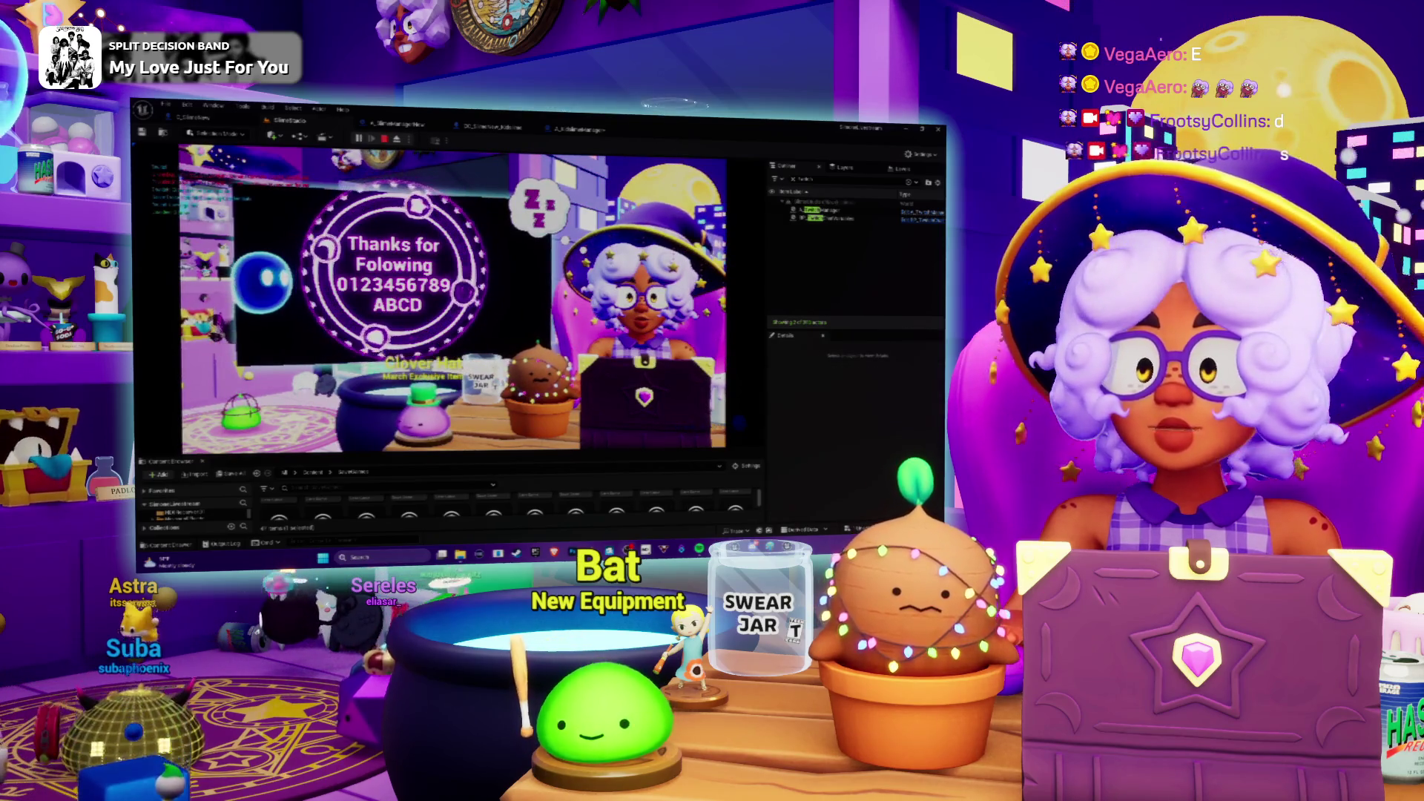
# Step: Return to the paused Blueprint and bring the RANDOM, ADD and REMOVE INDEX nodes into view
pyautogui.click(579, 129)
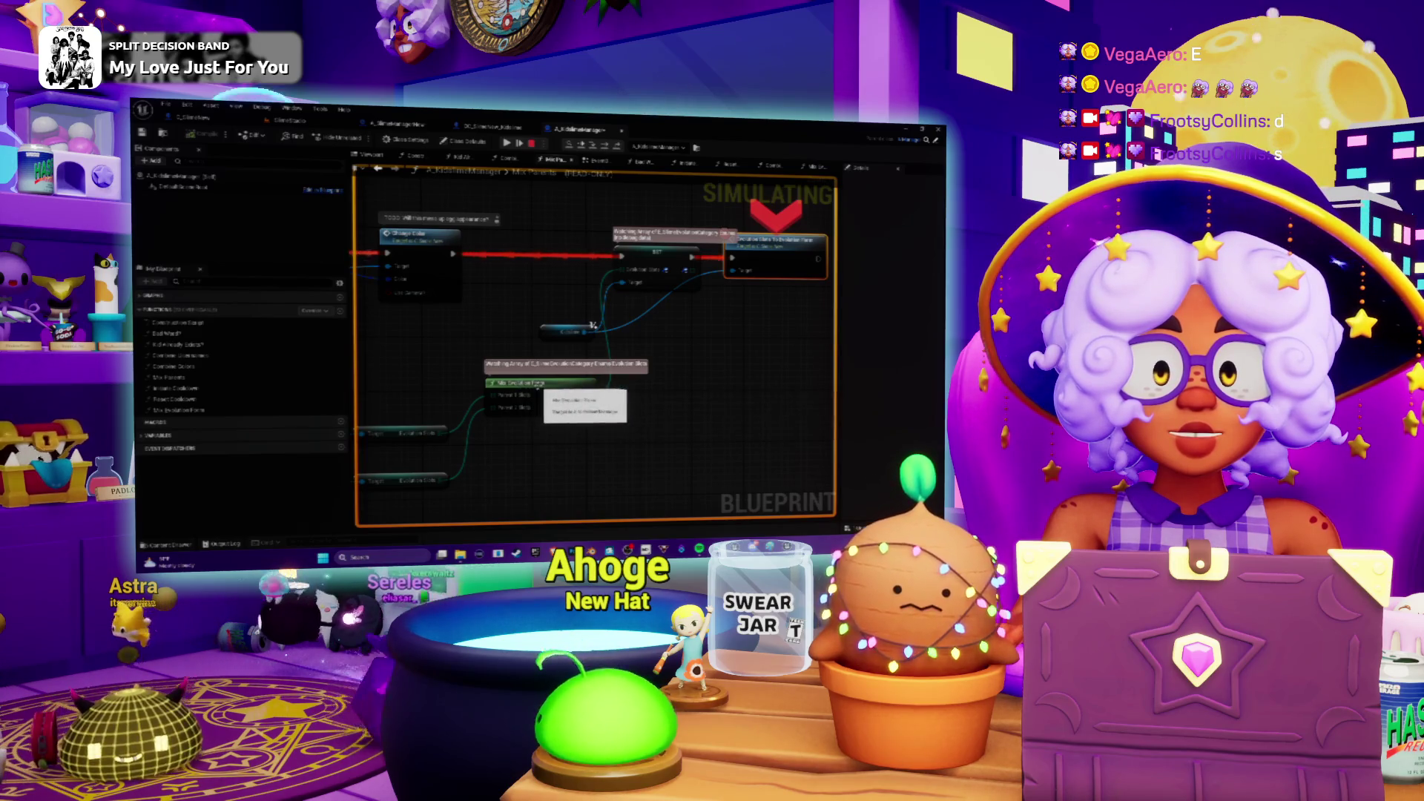
pyautogui.scroll(-6, 539, 388)
pyautogui.scroll(5, 598, 359)
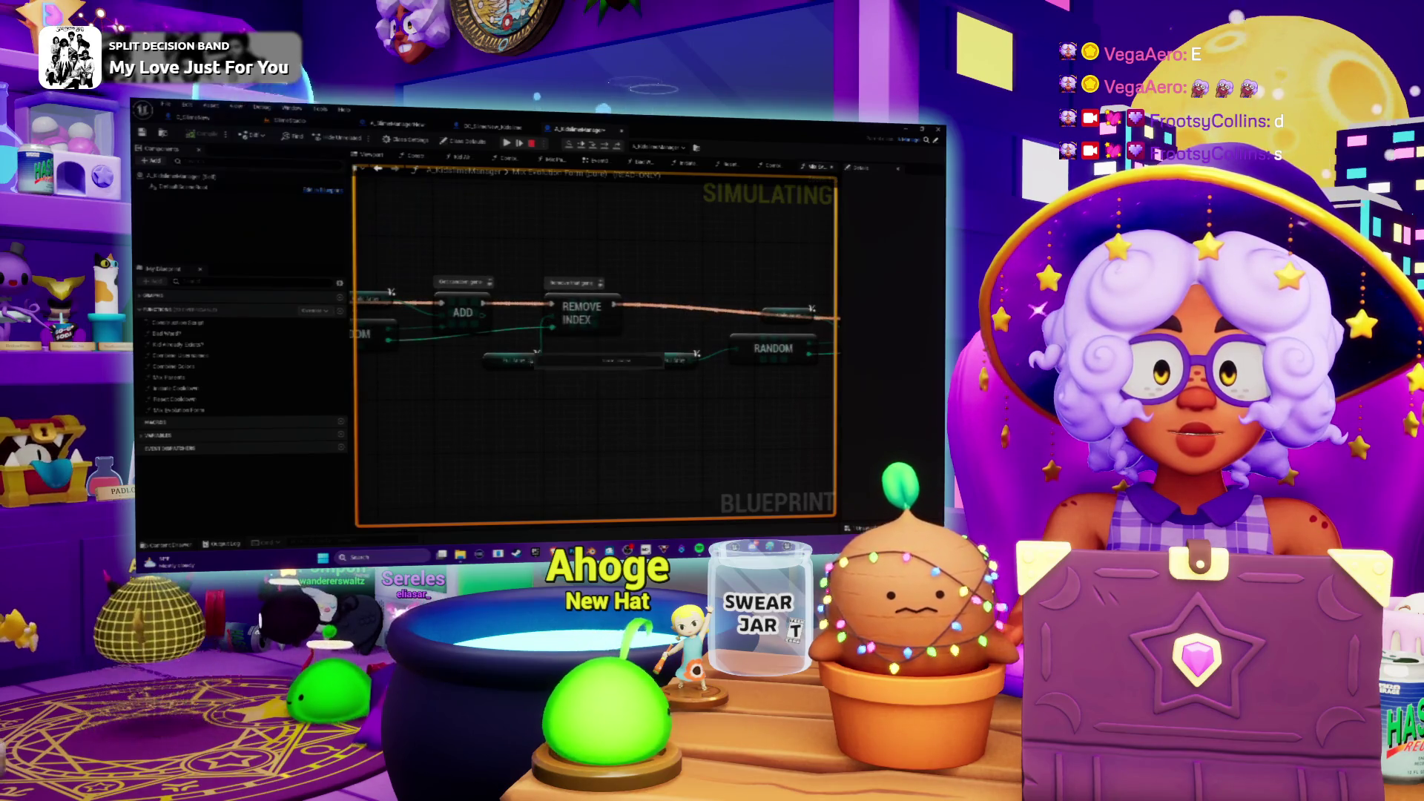
pyautogui.moveTo(563, 318); pyautogui.dragTo(674, 337)
pyautogui.scroll(-5, 674, 338)
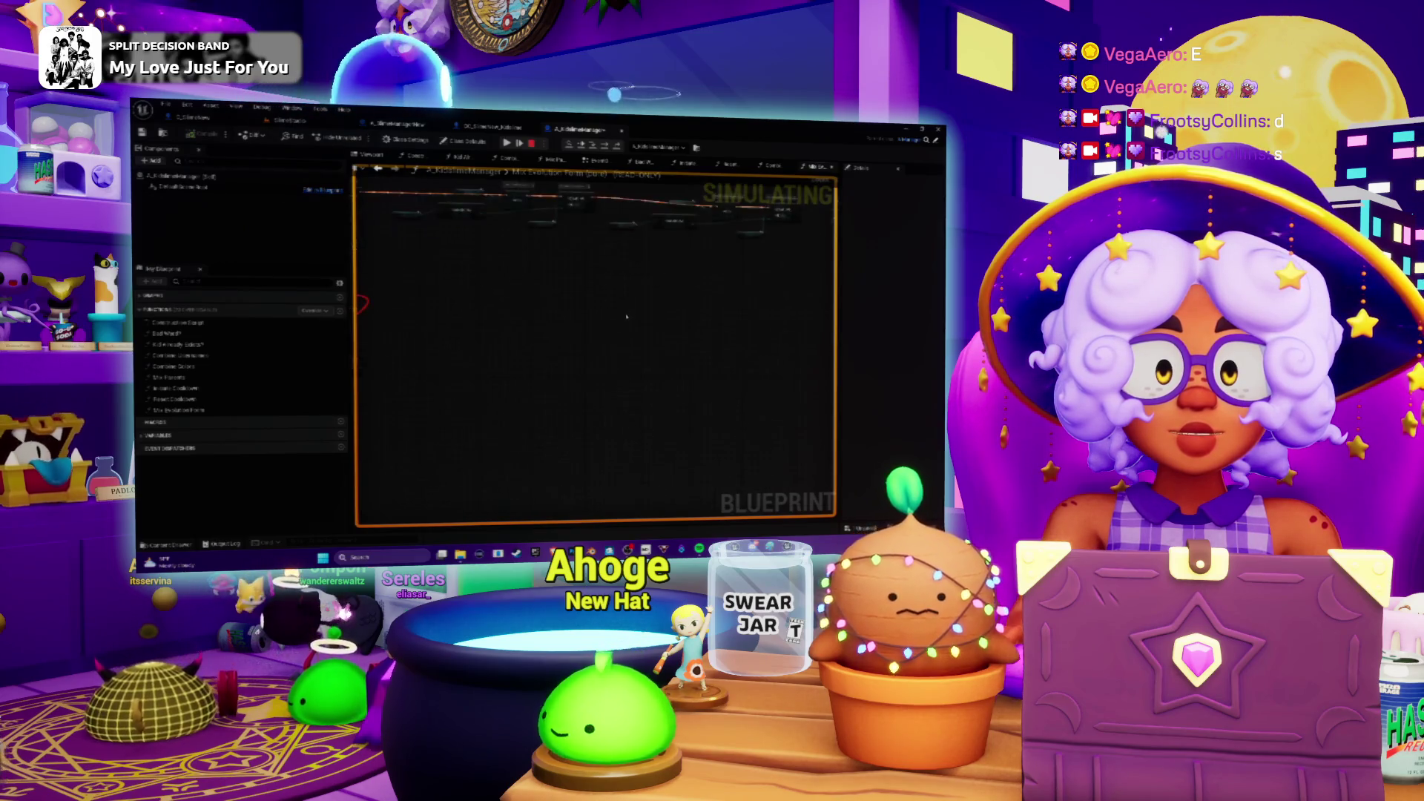
pyautogui.moveTo(443, 334); pyautogui.dragTo(562, 412)
pyautogui.scroll(3, 562, 412)
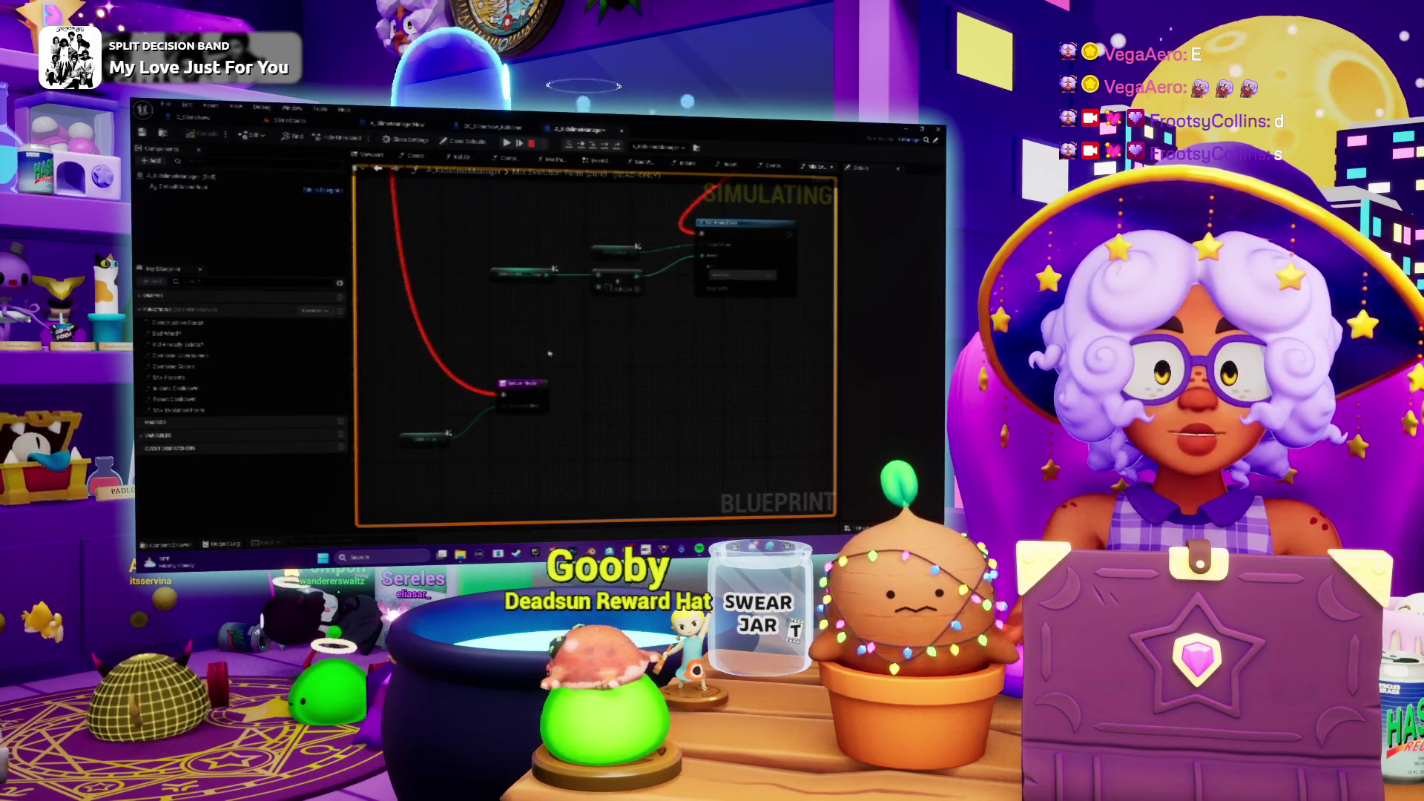
# Step: Follow the red execution wires through the following nodes, then stop the simulation with Esc
pyautogui.moveTo(434, 441); pyautogui.dragTo(529, 410)
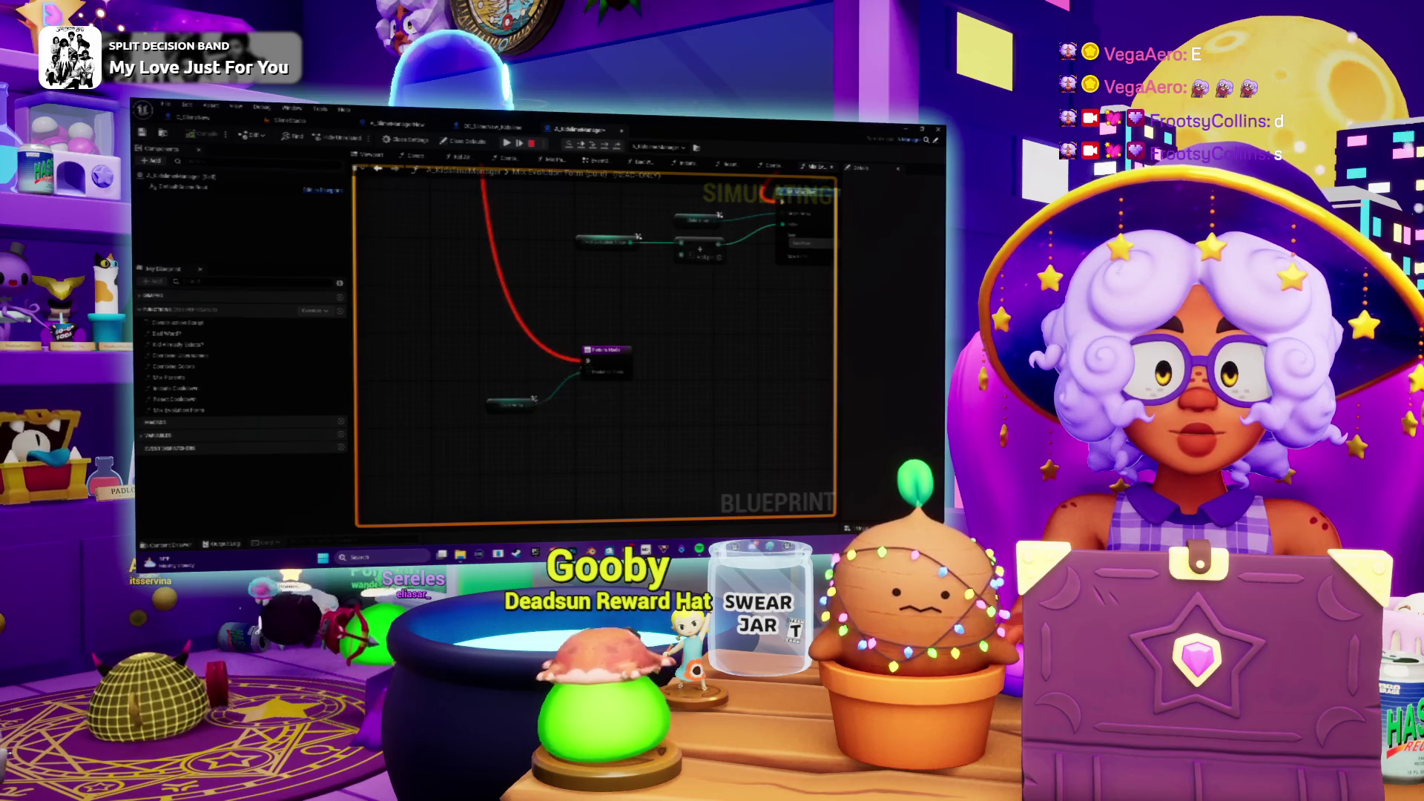
pyautogui.scroll(-2, 617, 298)
pyautogui.moveTo(579, 319)
pyautogui.mouseDown()
pyautogui.moveTo(513, 360)
pyautogui.moveTo(523, 351)
pyautogui.mouseUp()
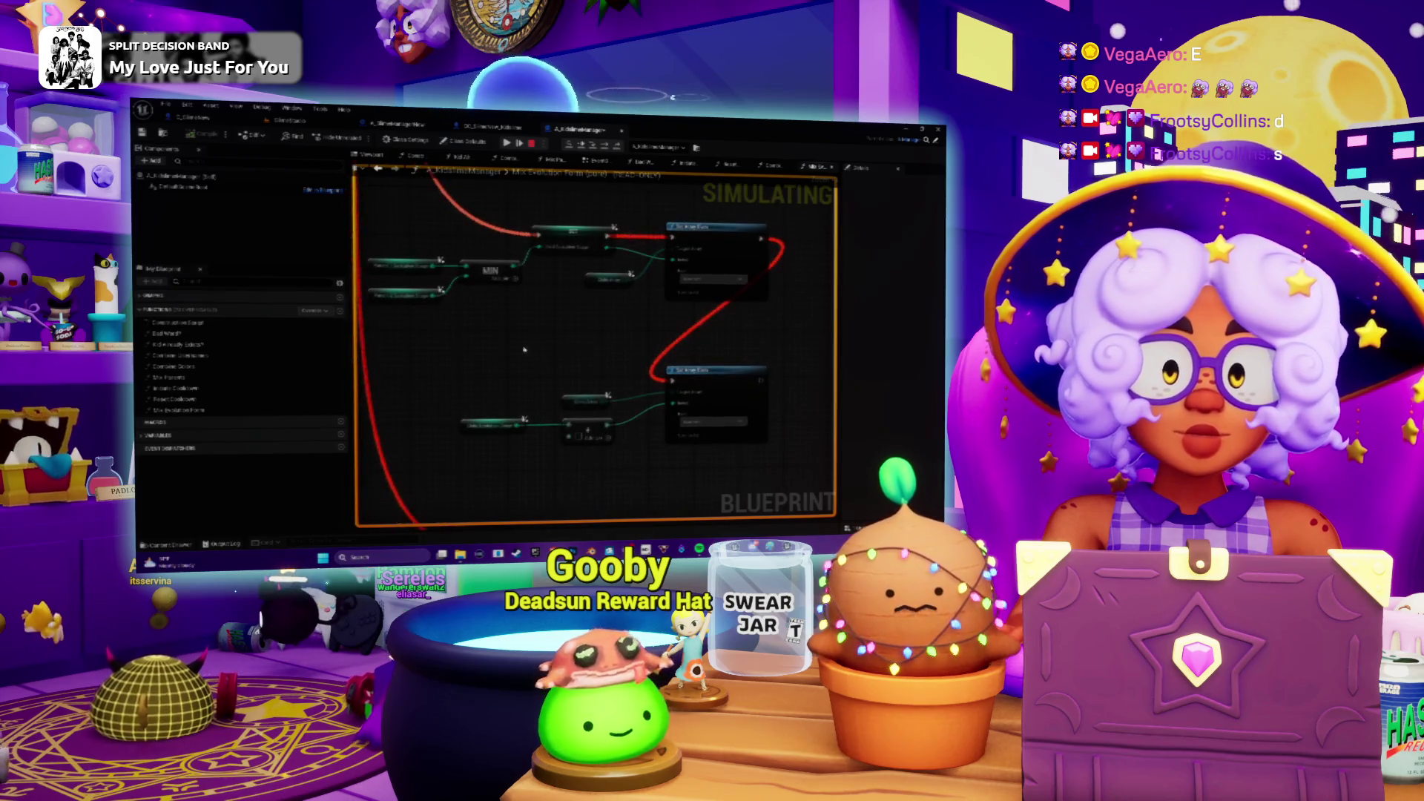
pyautogui.moveTo(525, 349)
pyautogui.mouseDown()
pyautogui.moveTo(580, 394)
pyautogui.moveTo(549, 349)
pyautogui.moveTo(582, 397)
pyautogui.mouseUp()
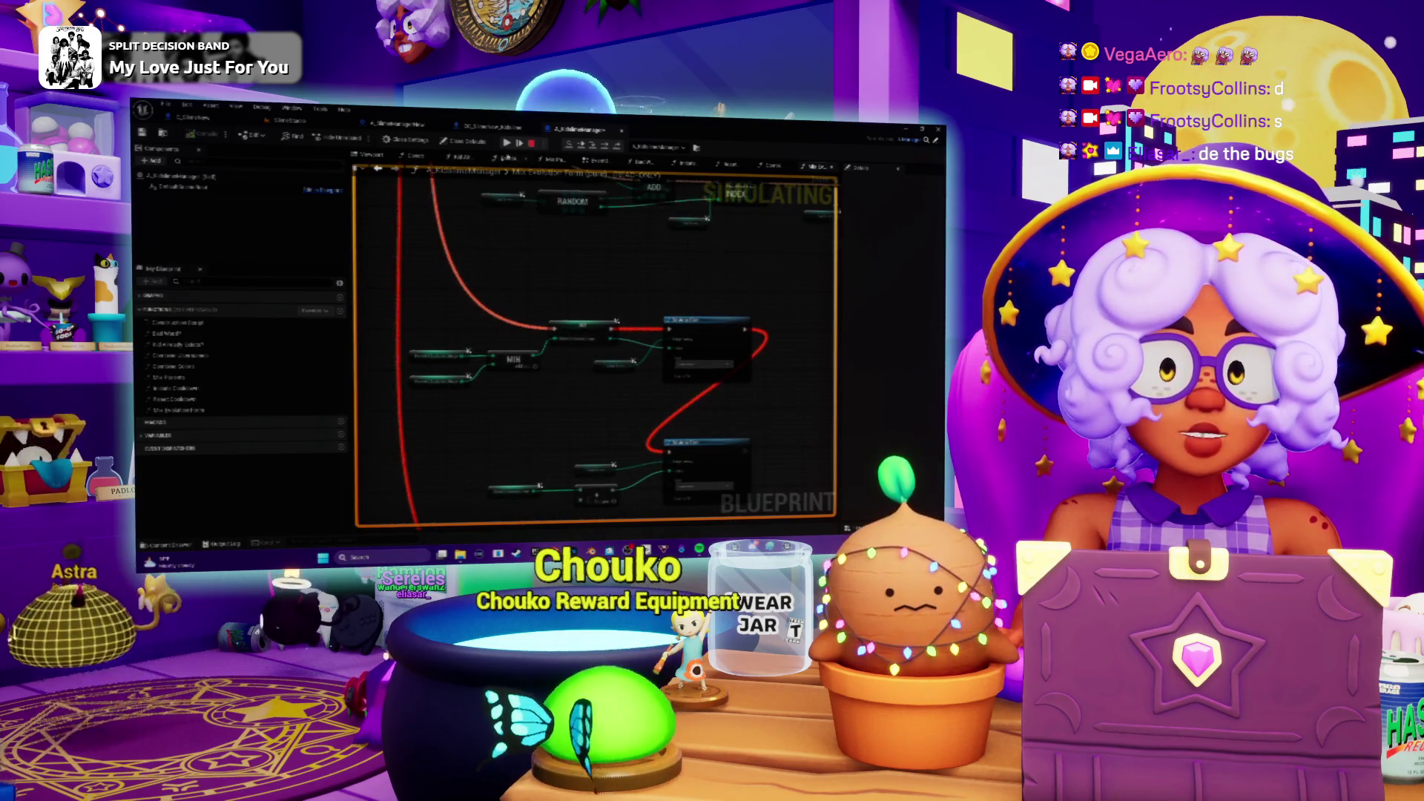
pyautogui.press('Escape')
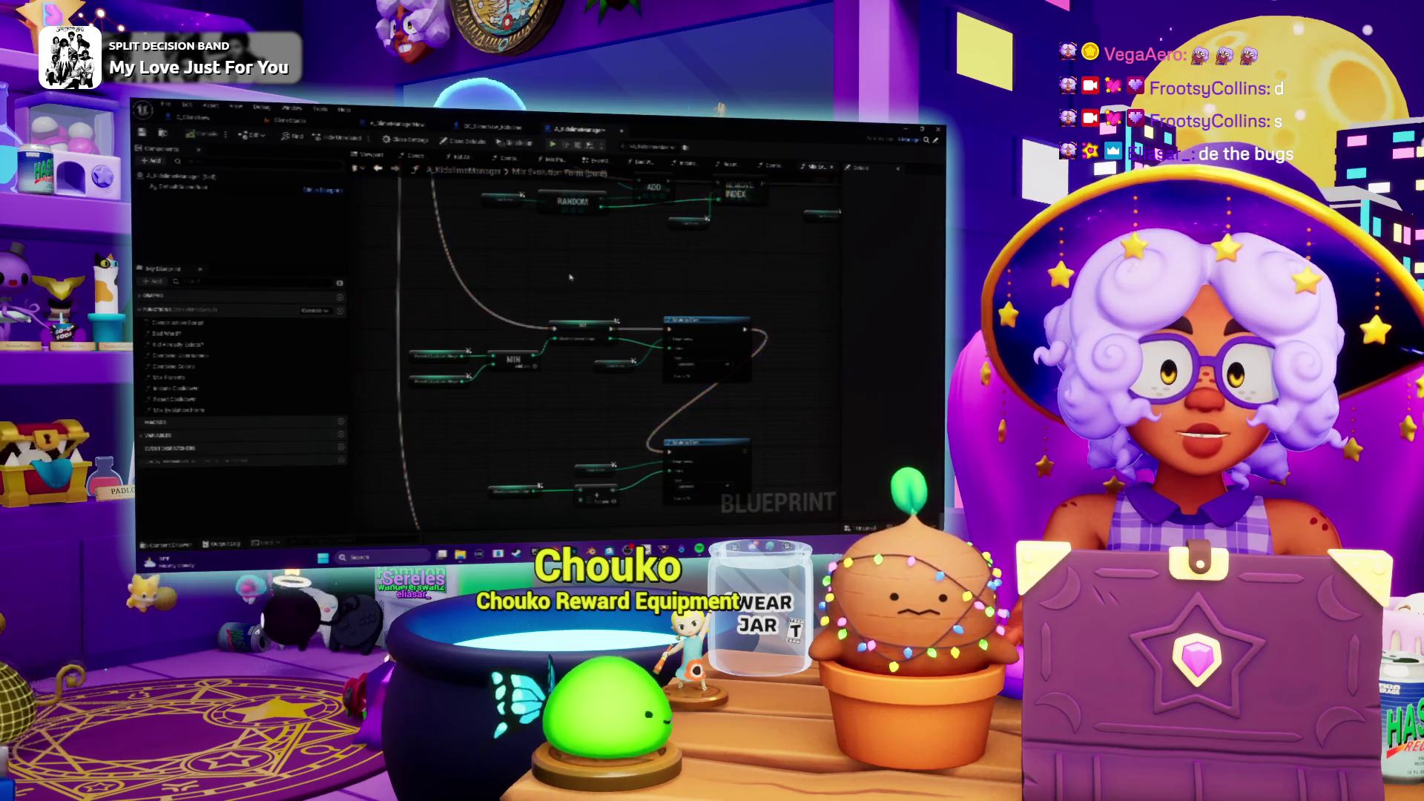
pyautogui.scroll(-3, 574, 329)
pyautogui.scroll(3, 573, 328)
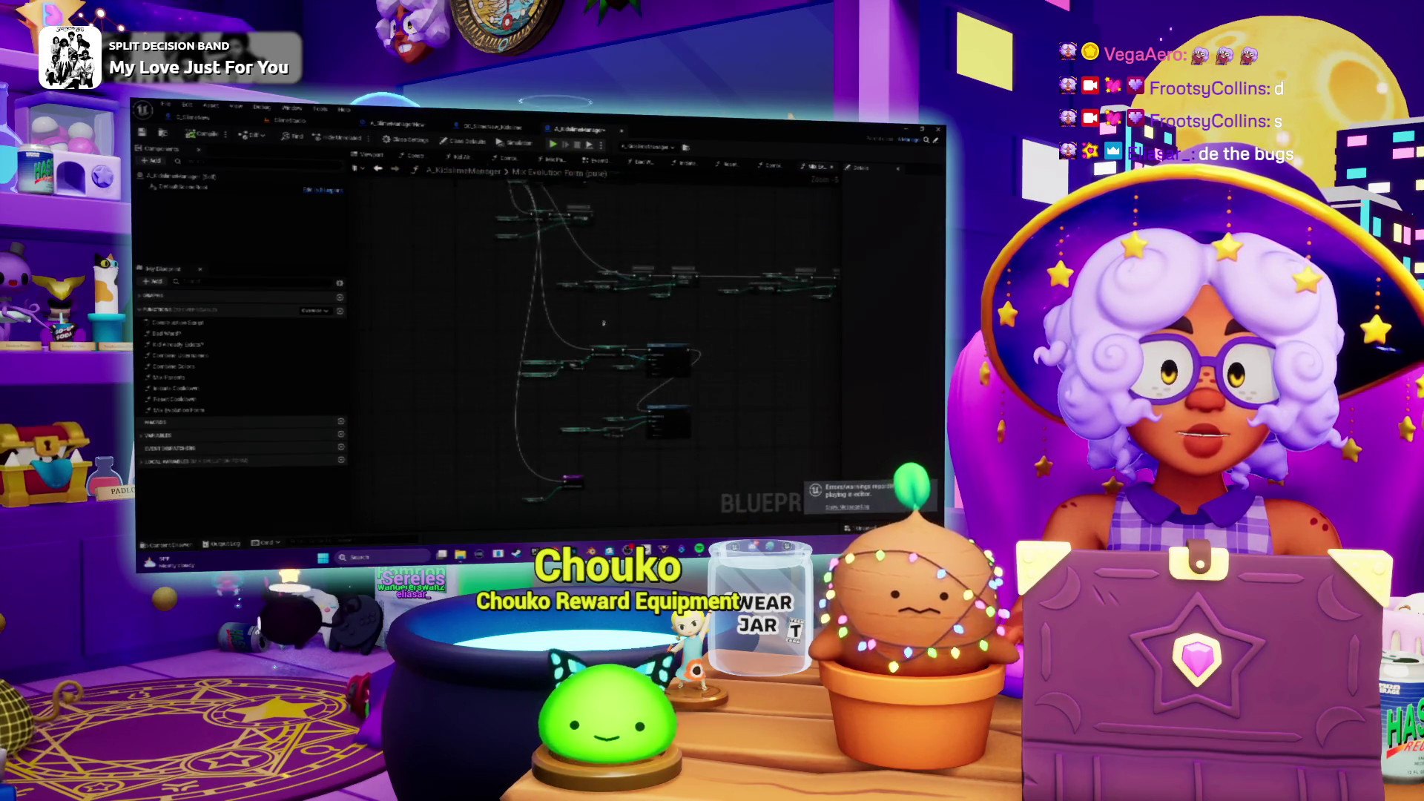
pyautogui.scroll(-5, 621, 431)
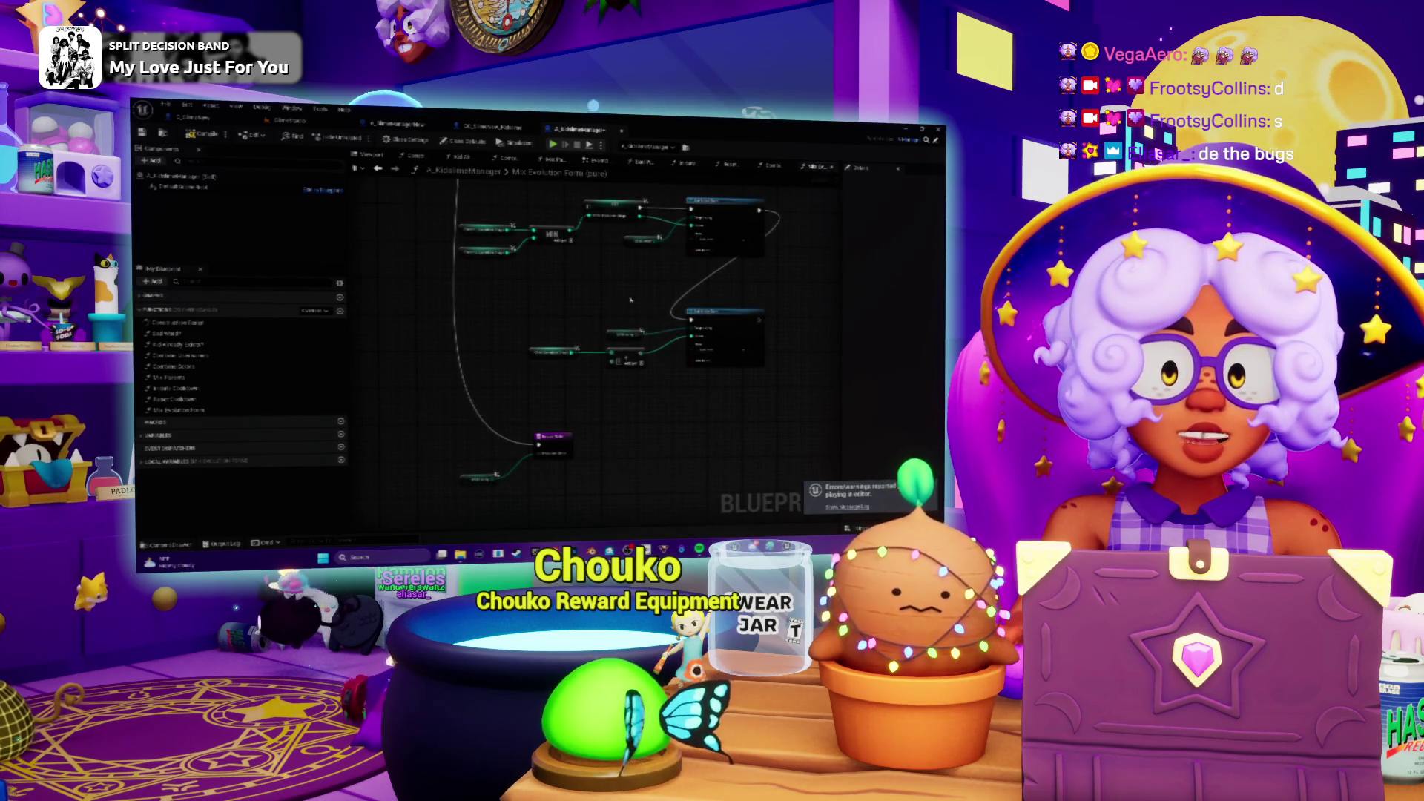
# Step: Deselect the graph nodes and play the SlimeStudio level until the Mix Parents breakpoint halts it
pyautogui.scroll(2, 631, 300)
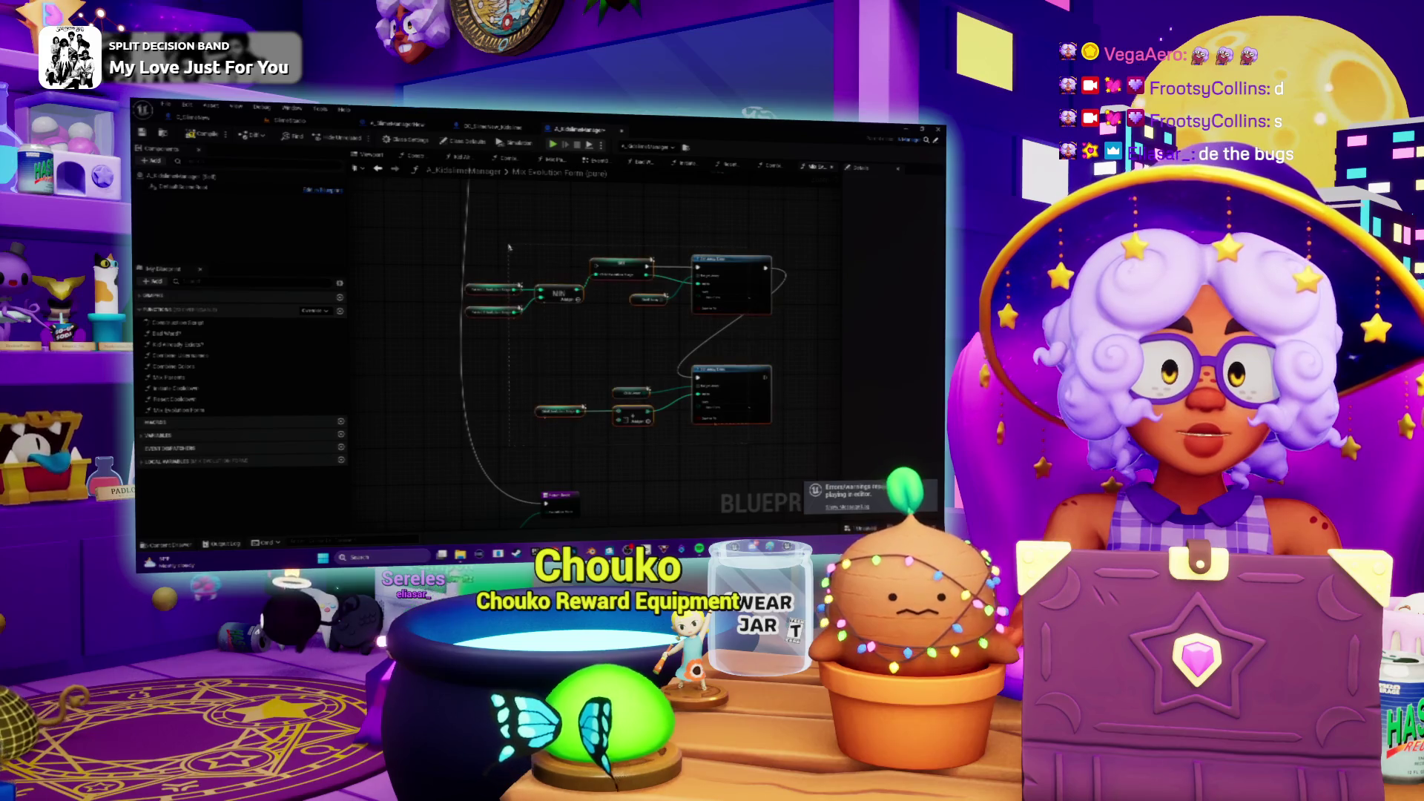
pyautogui.click(554, 243)
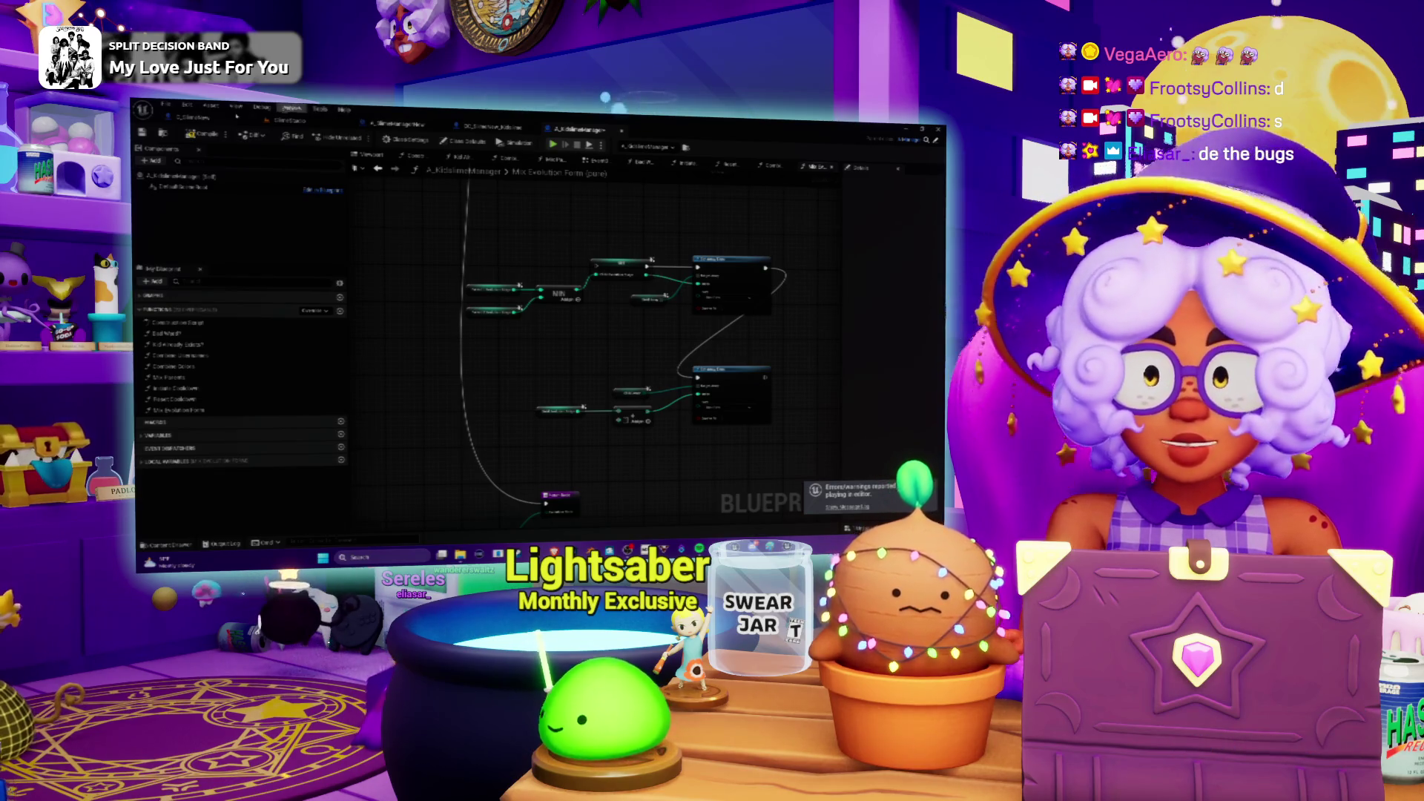
pyautogui.click(288, 120)
pyautogui.click(359, 138)
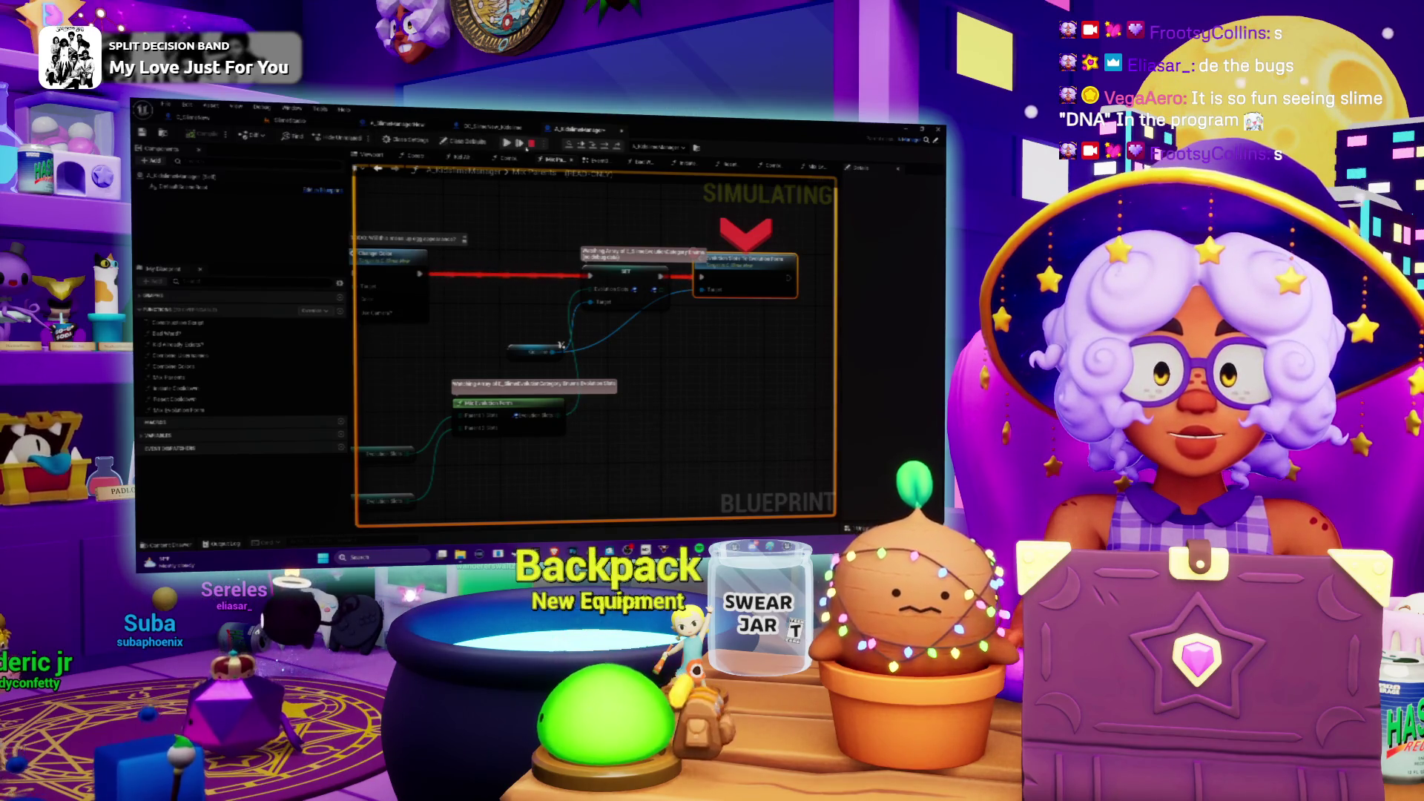
# Step: Stop the current play session and restart the SlimeStudio level in Play-In-Editor
pyautogui.press('Escape')
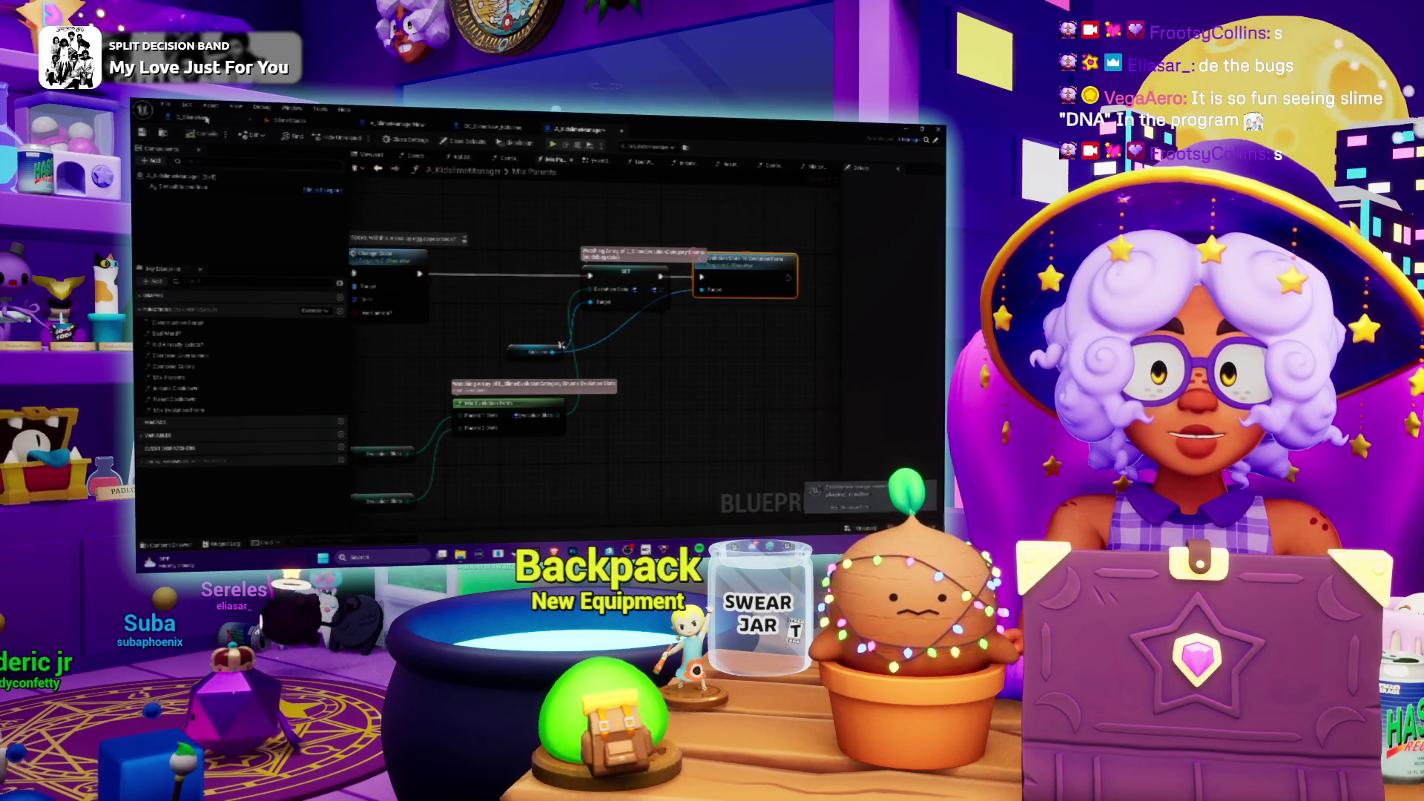
pyautogui.click(207, 124)
pyautogui.click(290, 120)
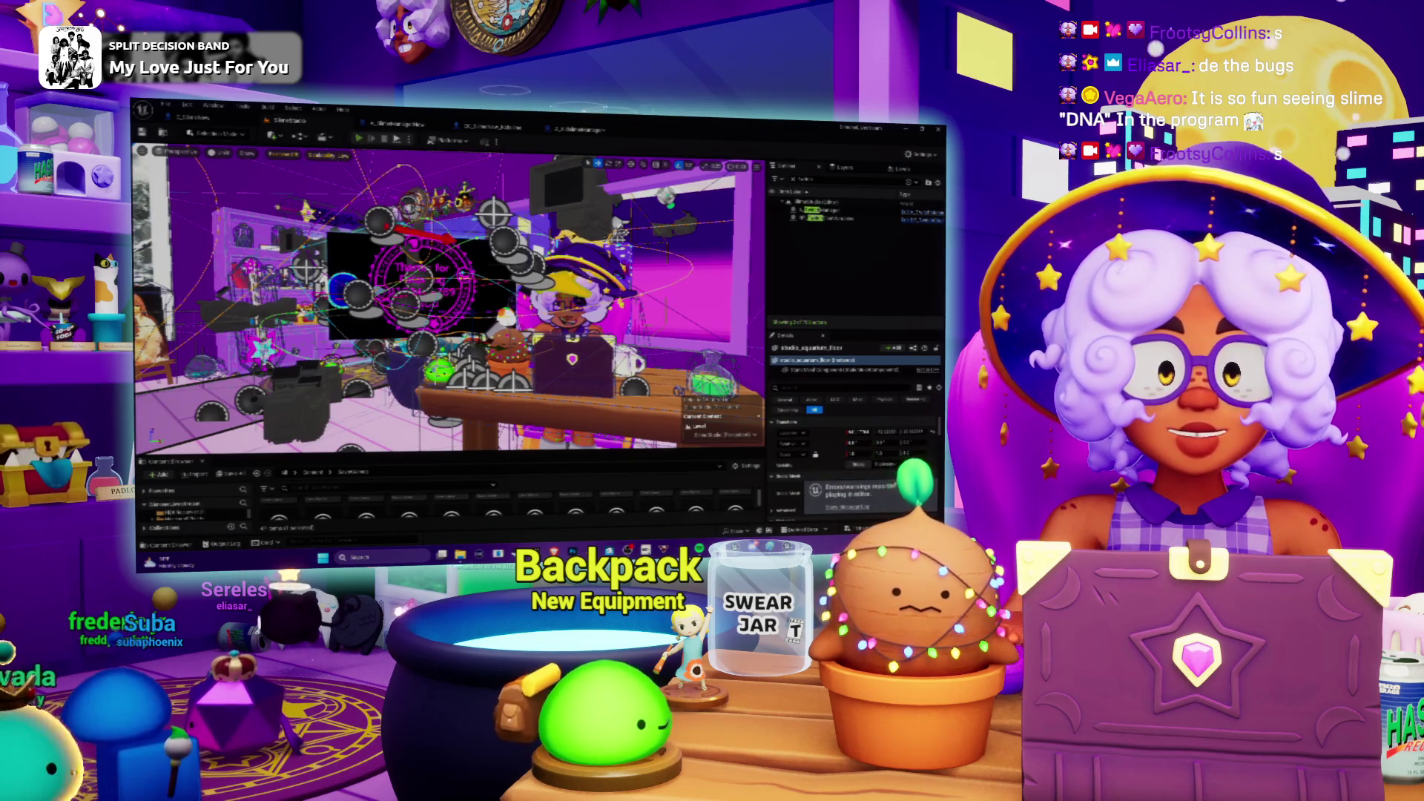
pyautogui.hotkey('alt', 'p')
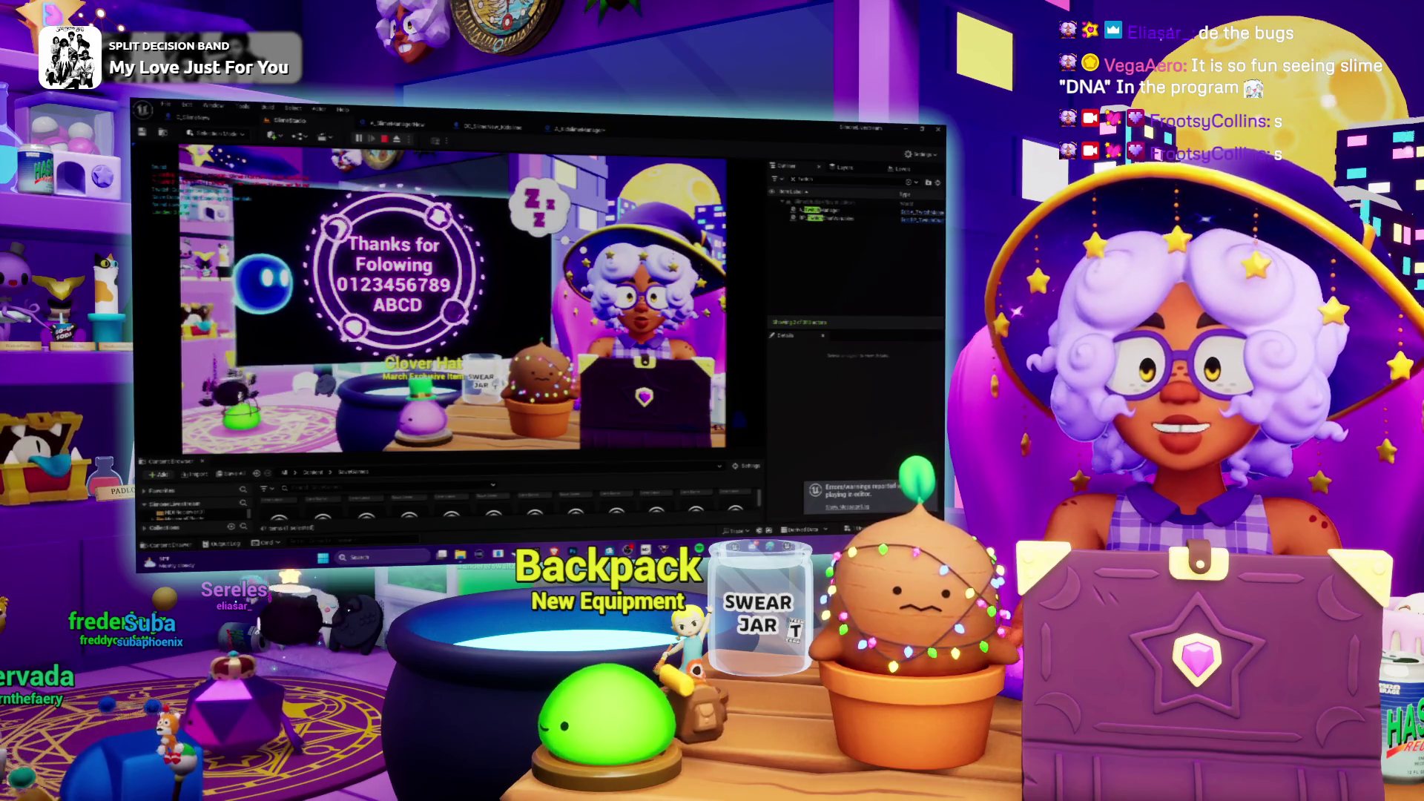
# Step: Step over the breakpoint, check the Parent 1 and Parent 2 Slice values, and return to SlimeStudio
pyautogui.press('F10')
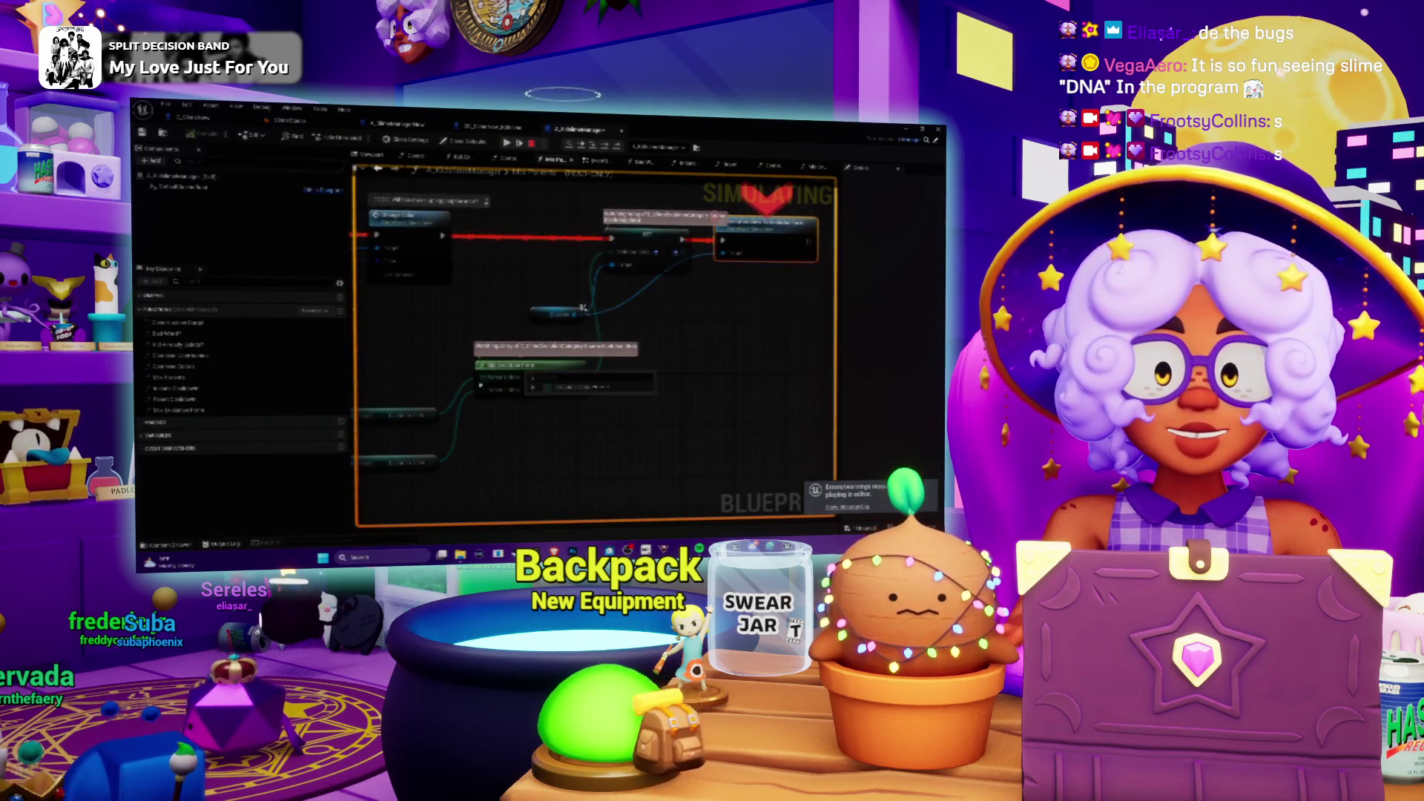
pyautogui.moveTo(560, 384)
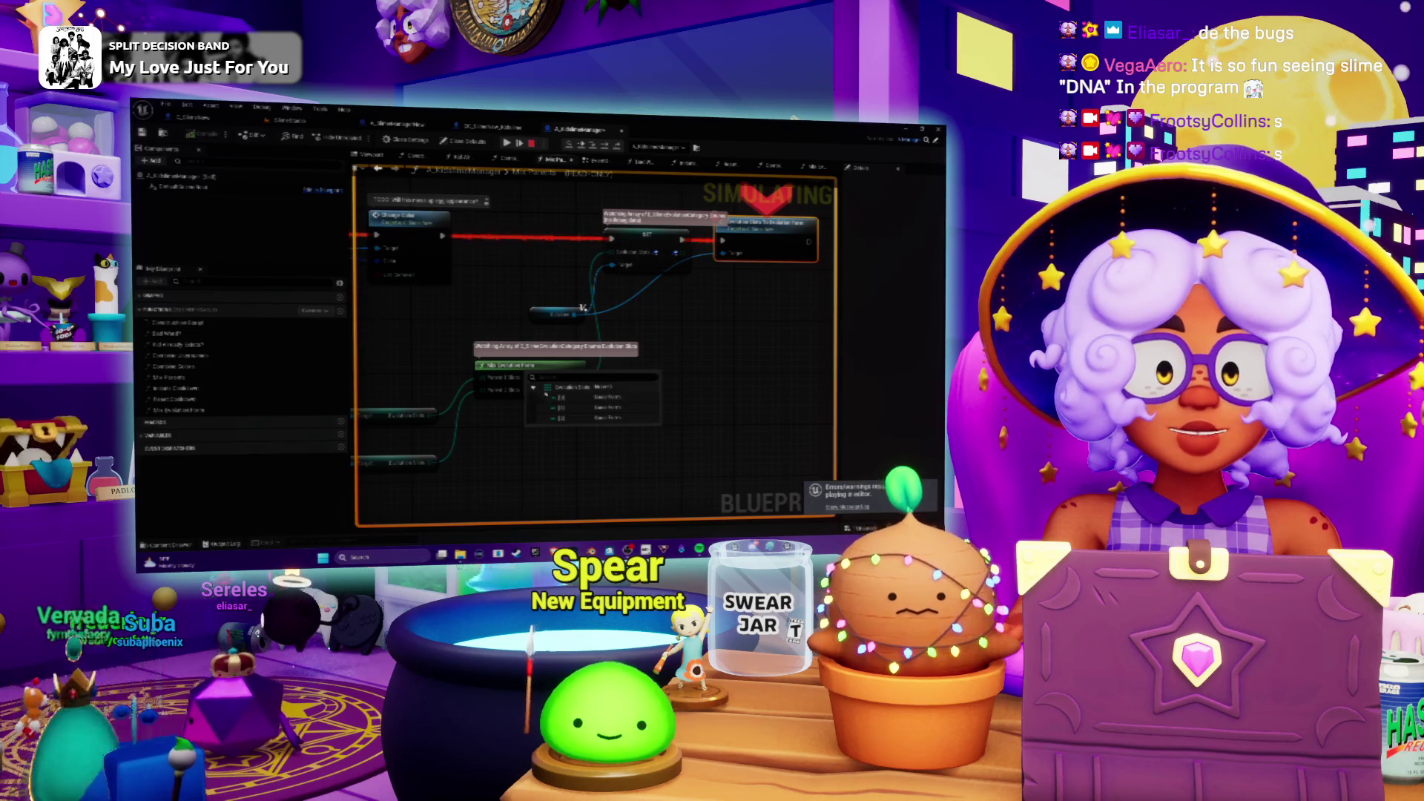
pyautogui.moveTo(488, 398)
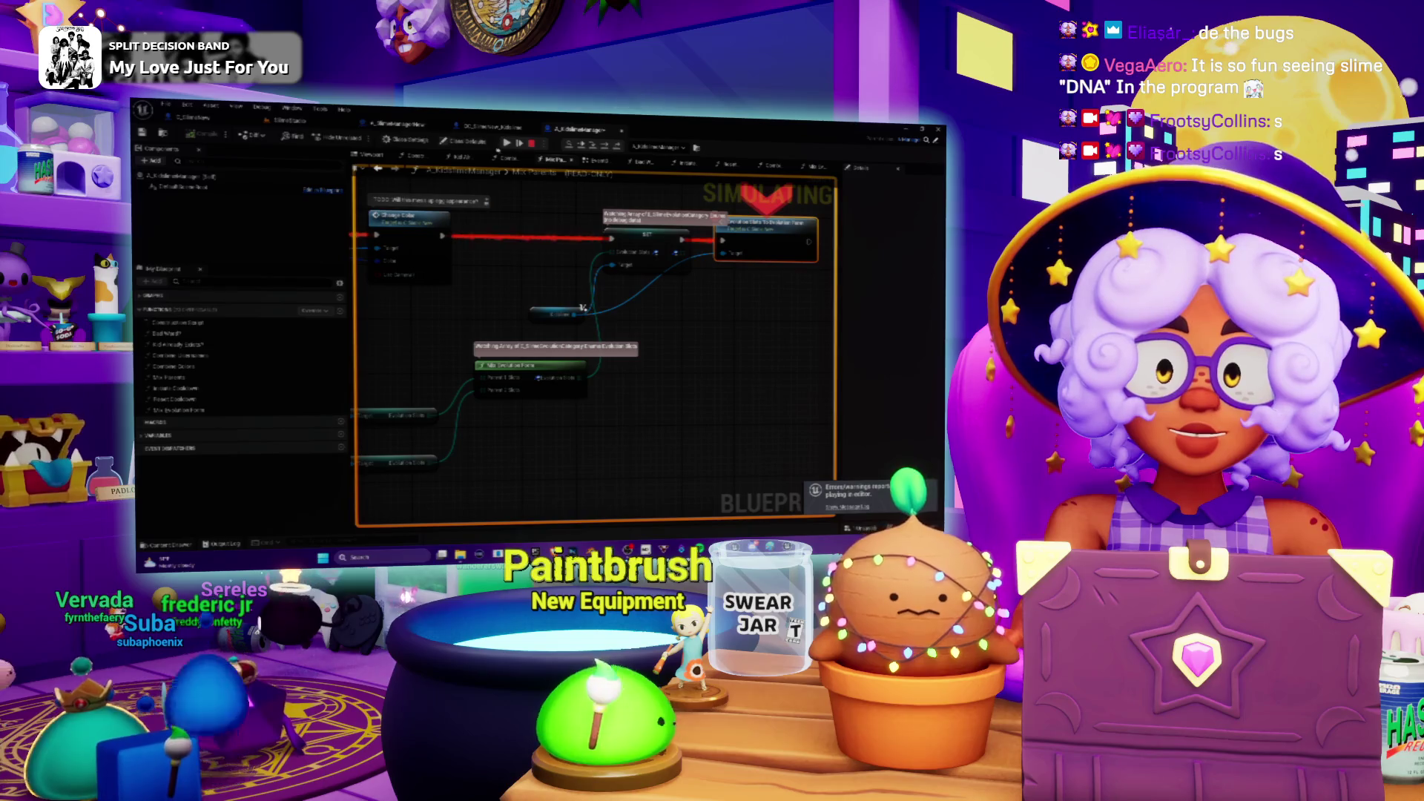
pyautogui.click(295, 121)
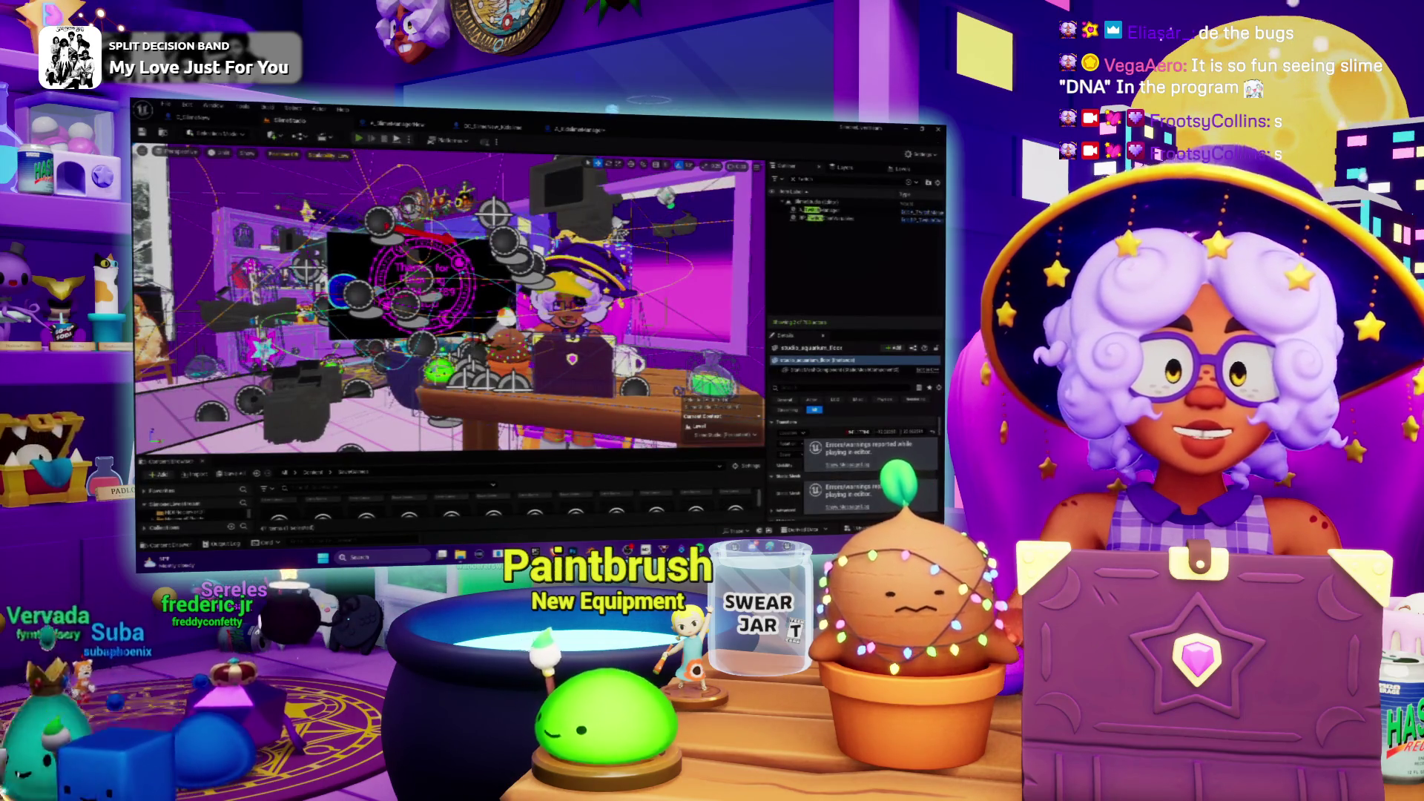
# Step: Start Play-In-Editor and read the debug pin values in the A_KidslimeManager Blueprint graph
pyautogui.hotkey('alt', 'p')
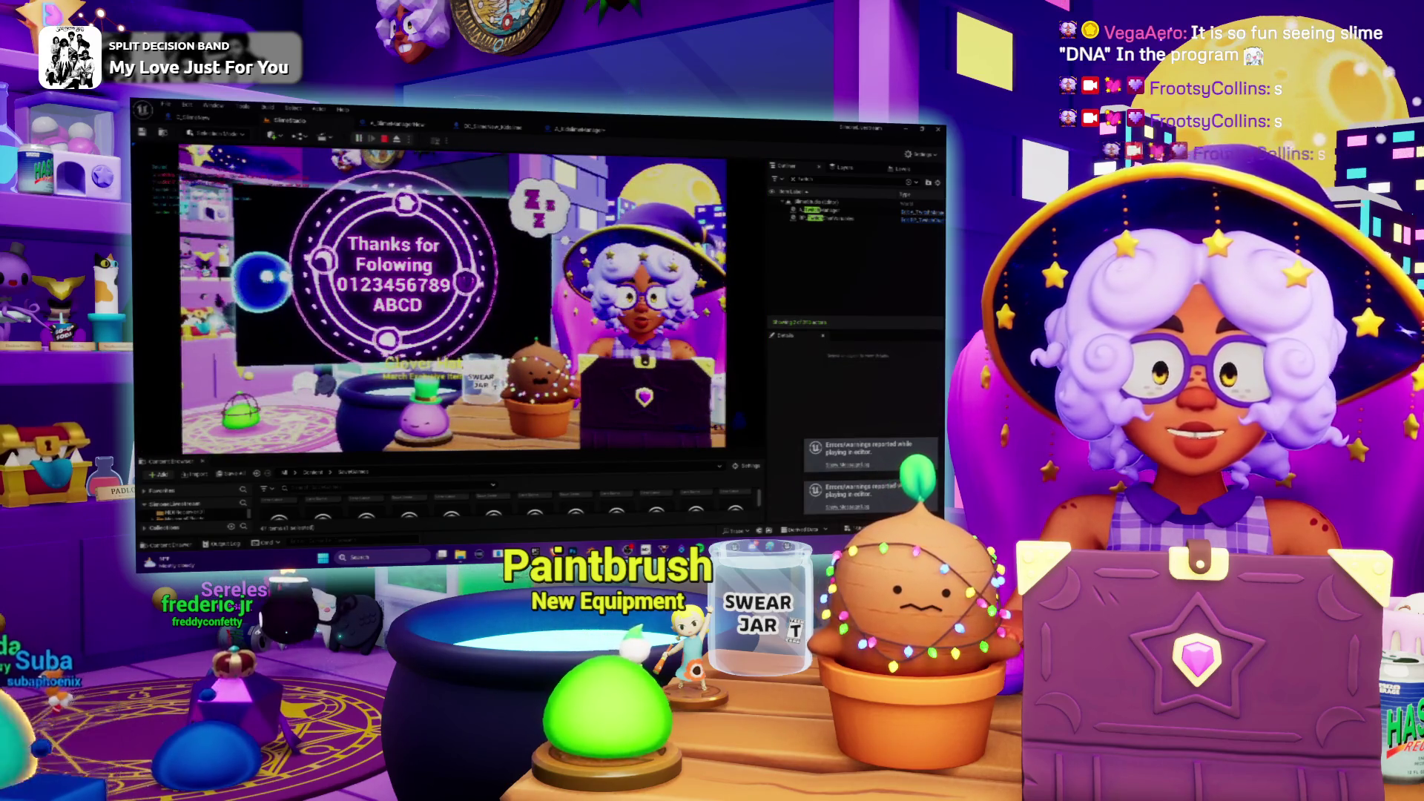
pyautogui.click(555, 127)
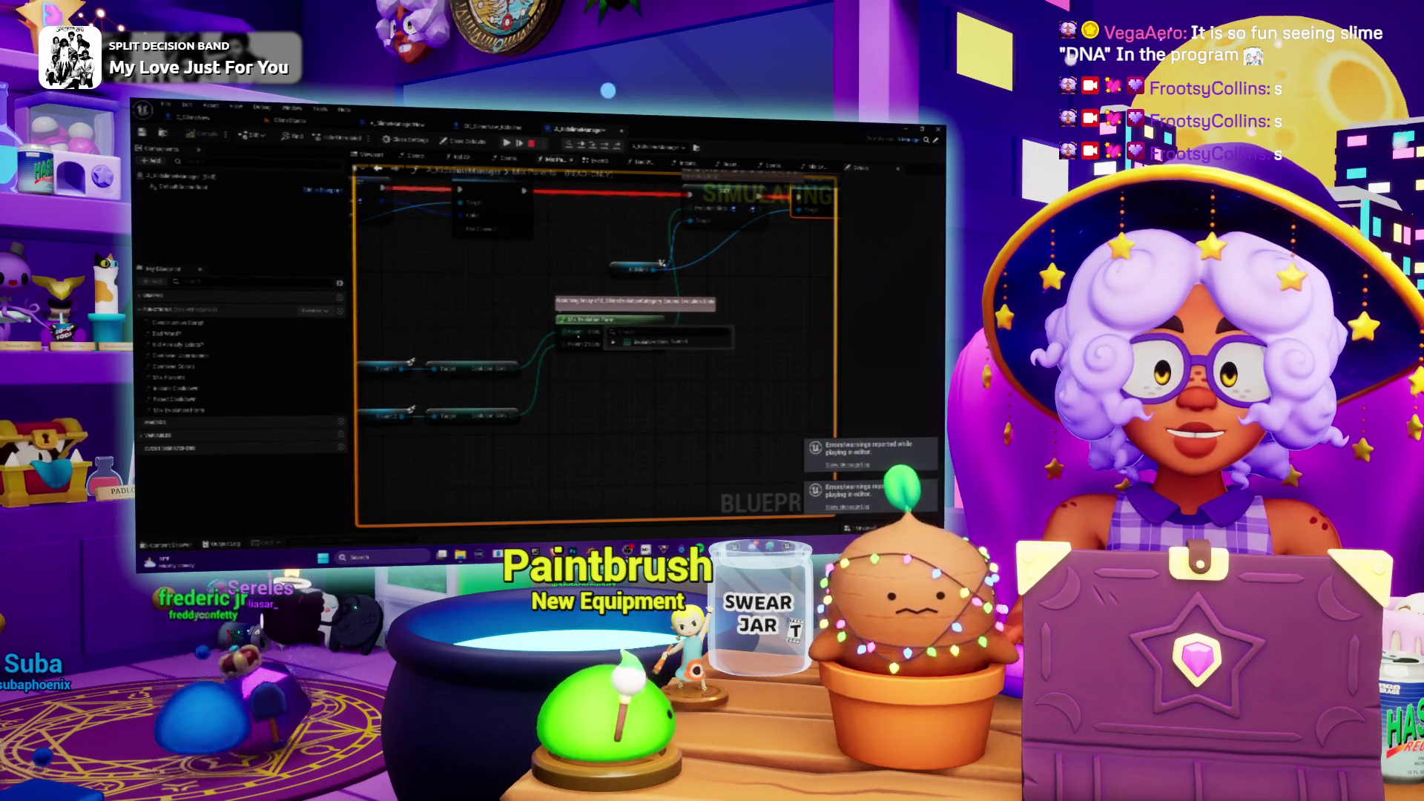
pyautogui.moveTo(594, 338)
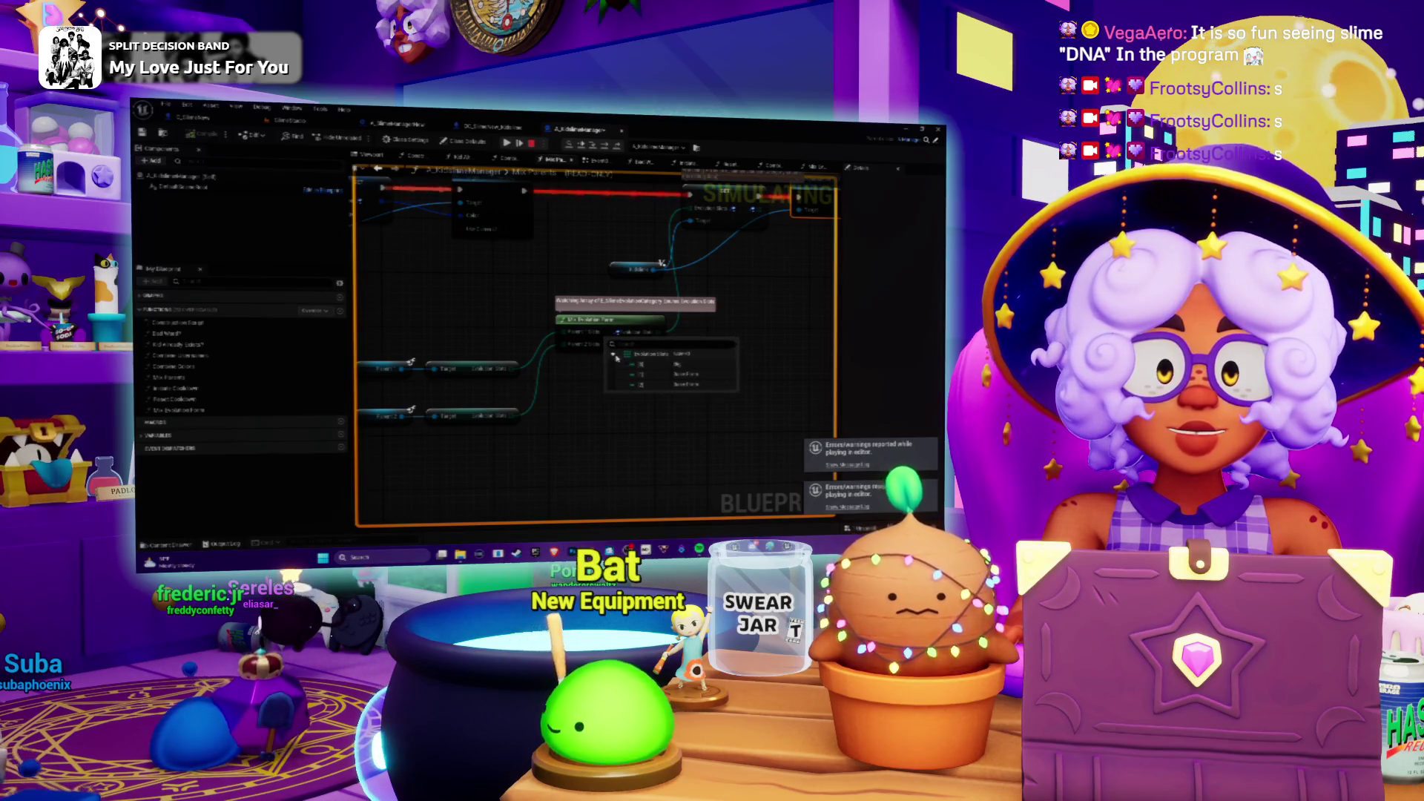
pyautogui.moveTo(669, 334)
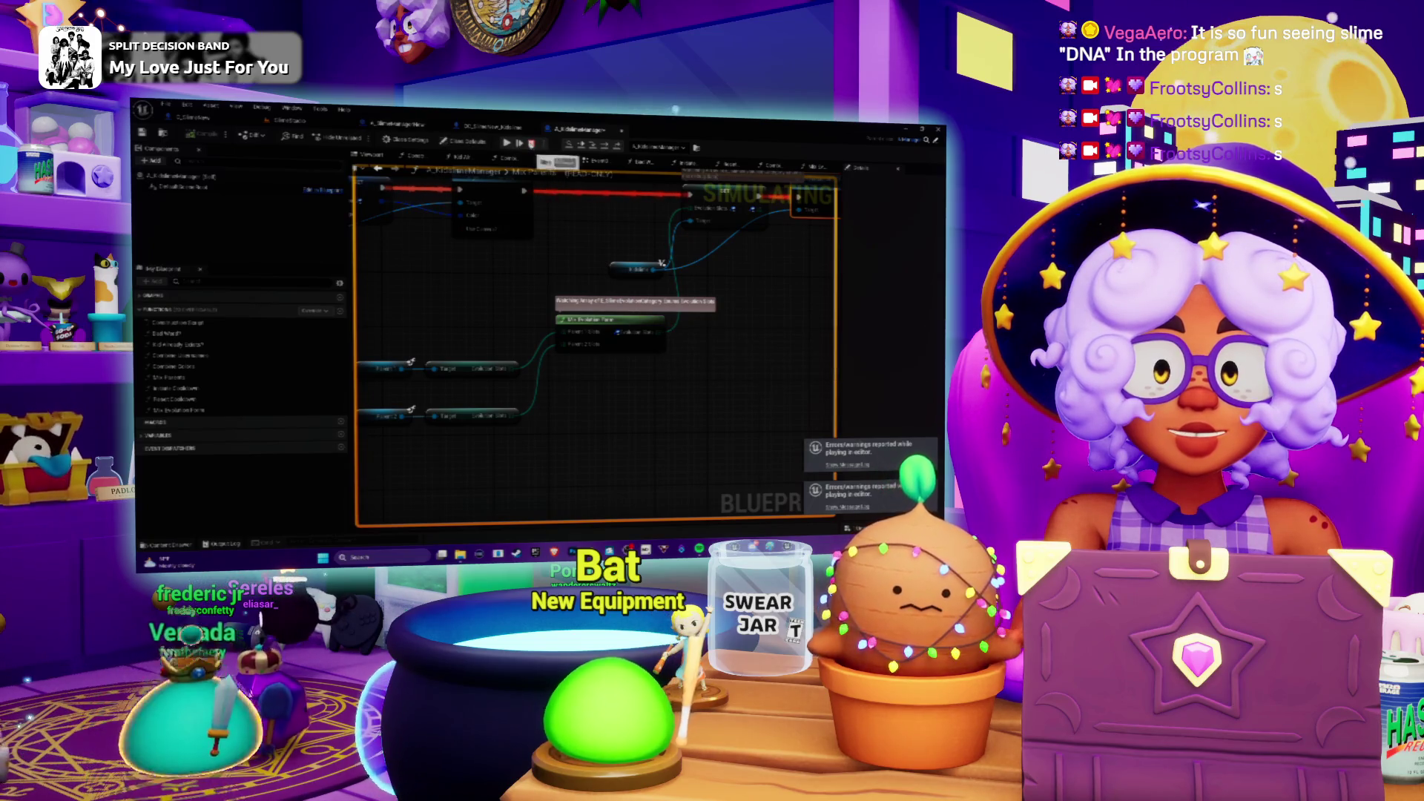
# Step: Return to the level, then stop and restart Play-In-Editor until the Mix Parents breakpoint hits
pyautogui.click(189, 116)
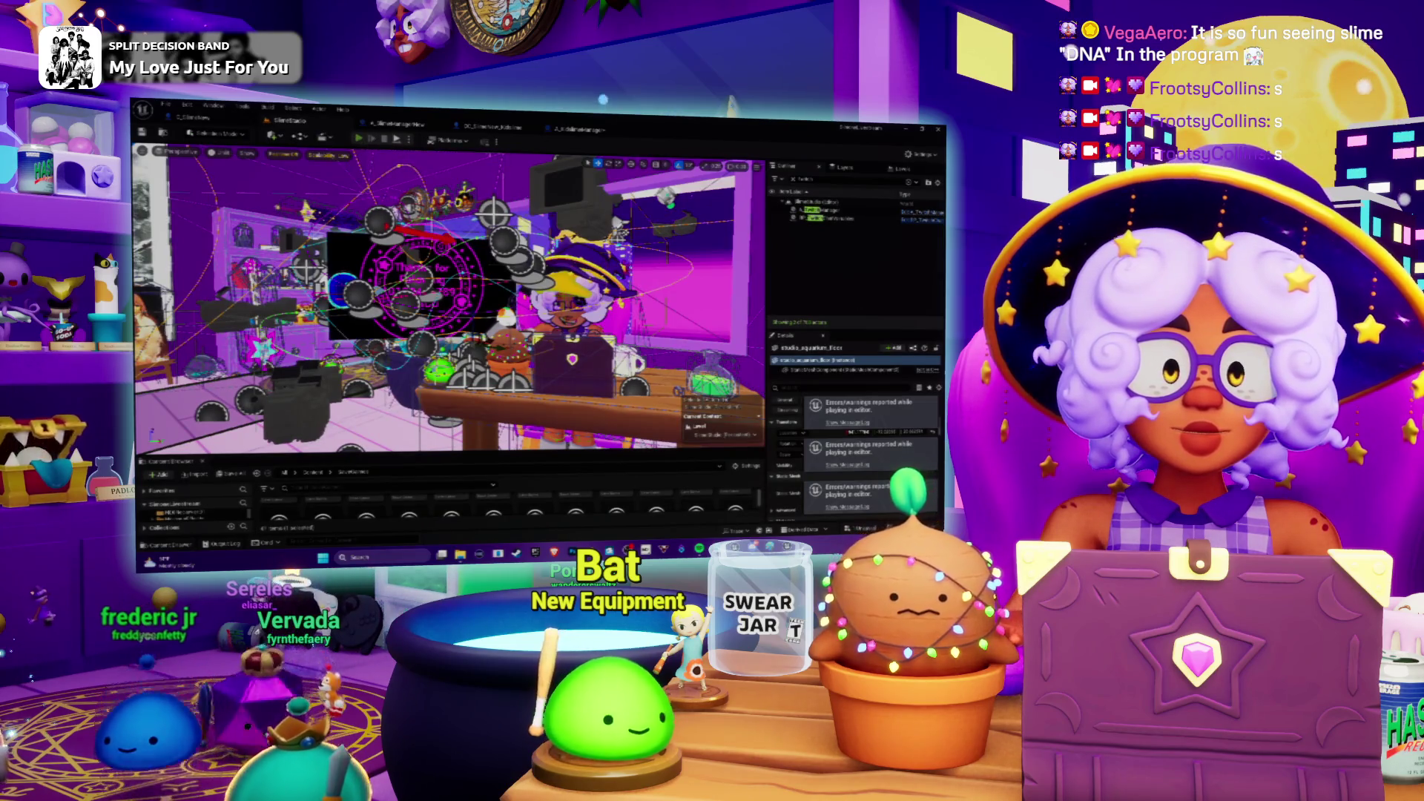
pyautogui.hotkey('alt', 'p')
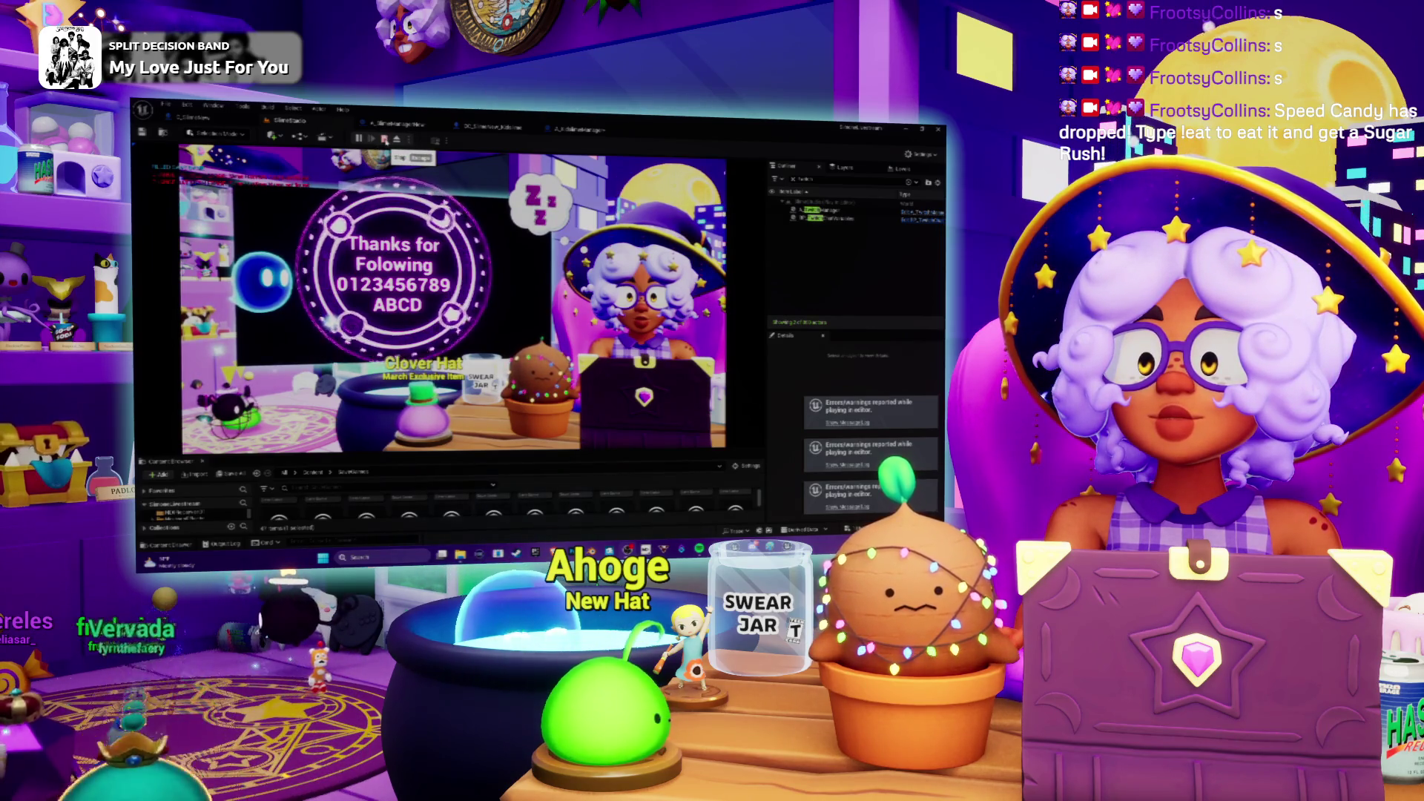
pyautogui.click(384, 139)
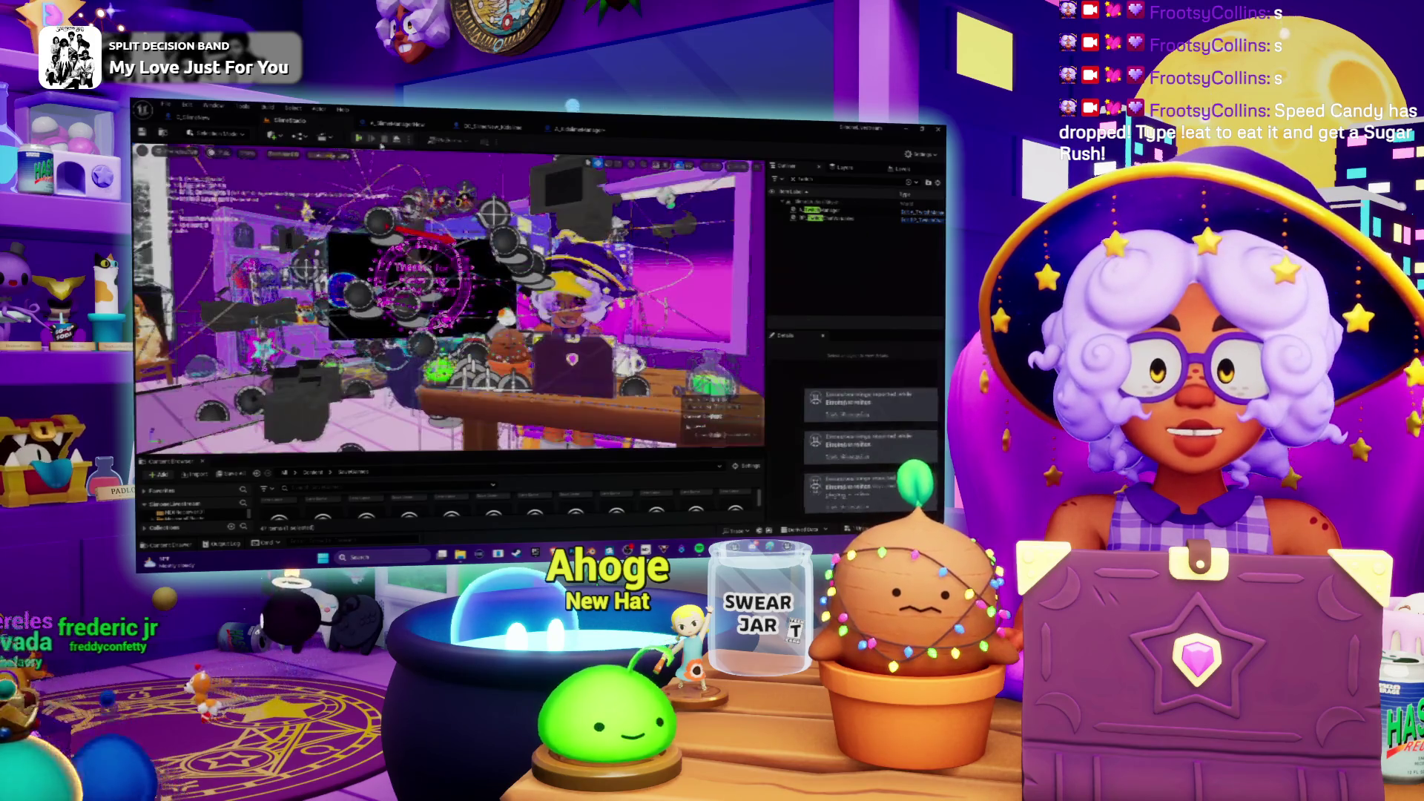
pyautogui.click(359, 138)
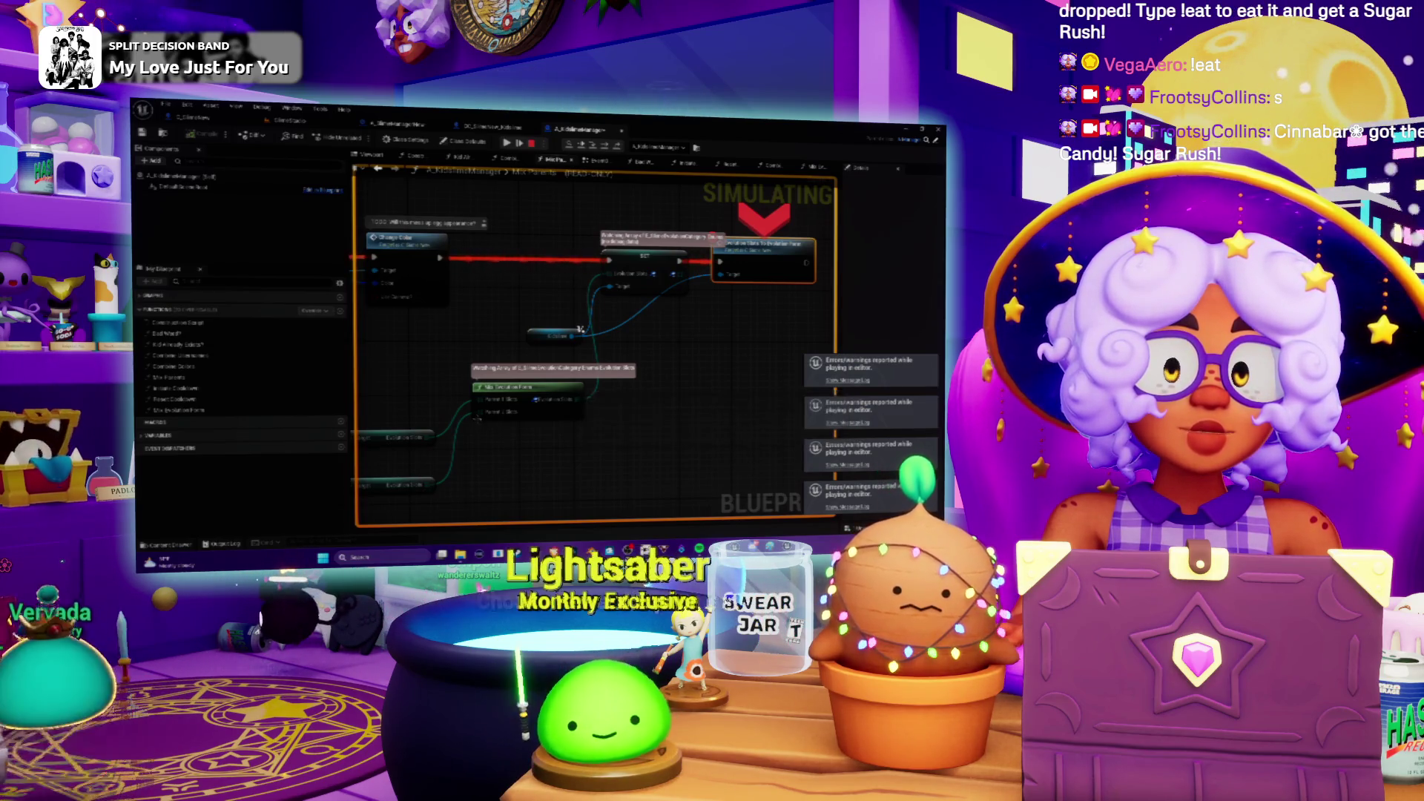
# Step: Confirm the array pin holds three entries, then resume the game and eject into a free view
pyautogui.moveTo(519, 407); pyautogui.dragTo(523, 408)
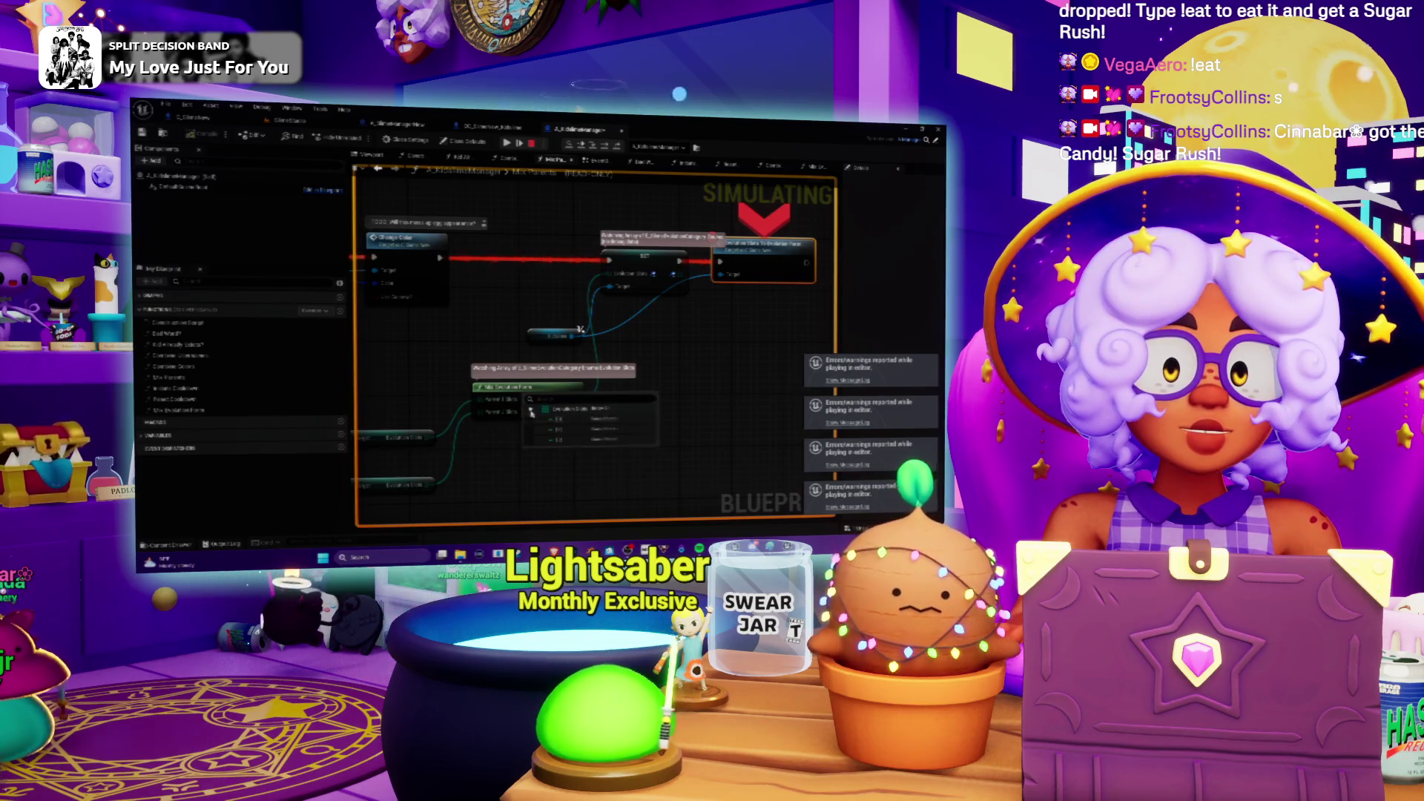
pyautogui.press('Escape')
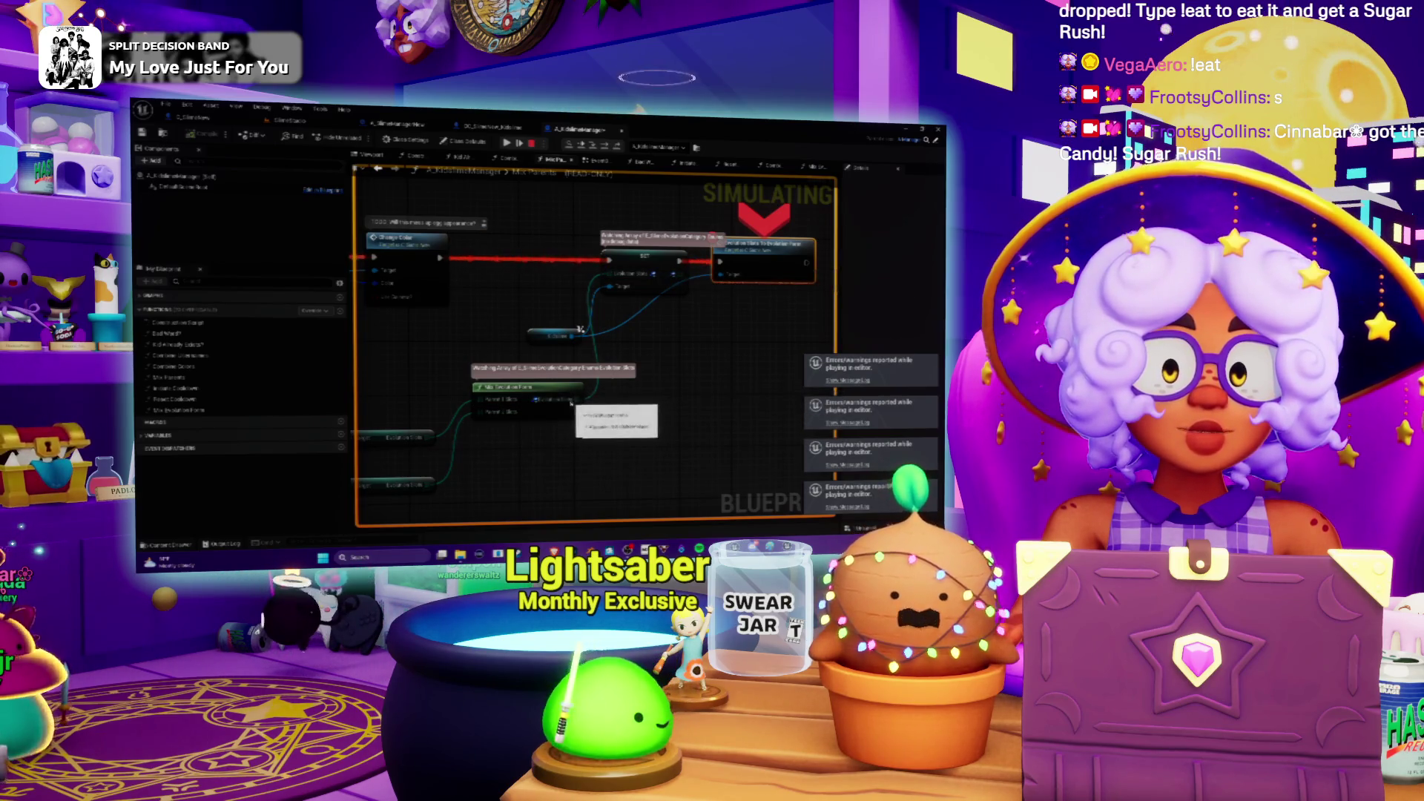
pyautogui.moveTo(576, 398); pyautogui.dragTo(581, 405)
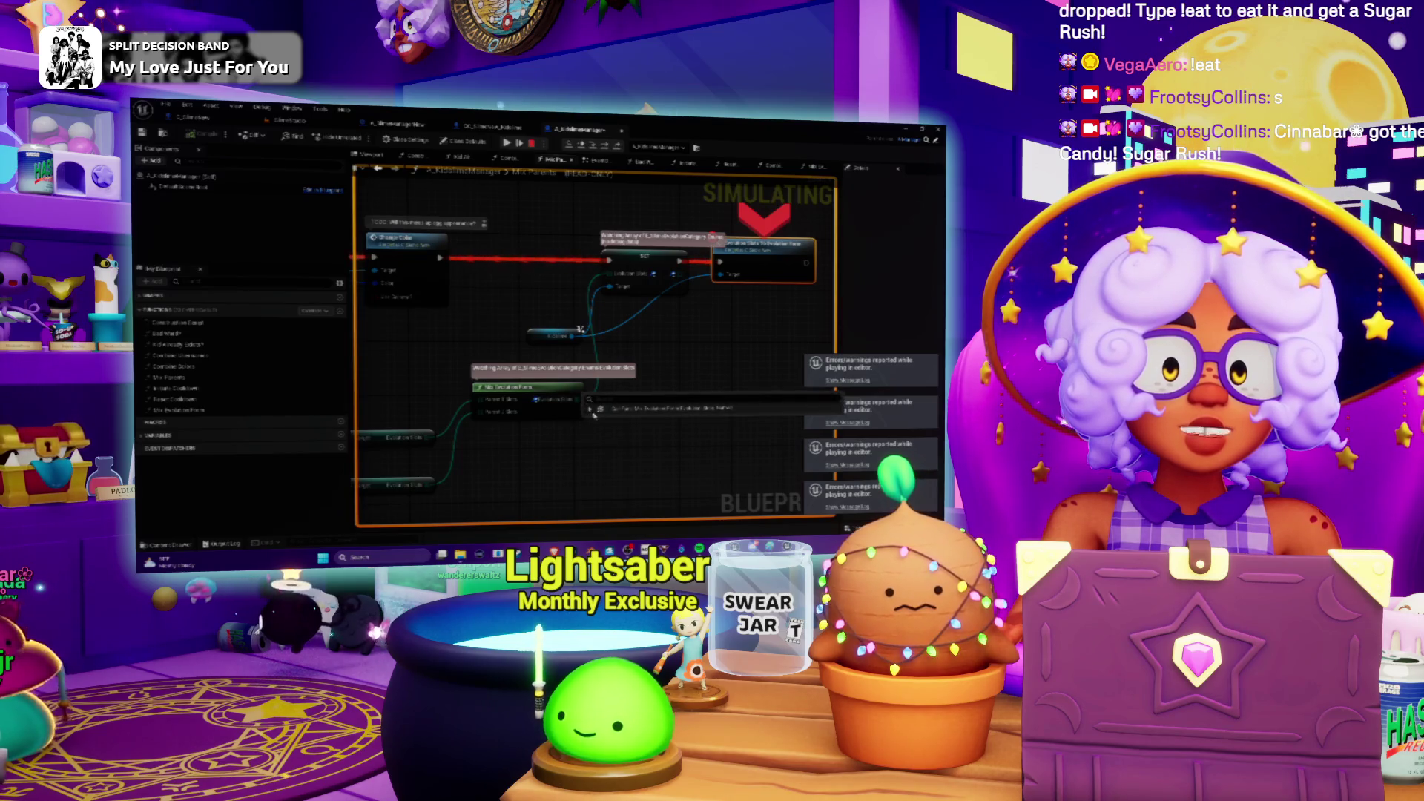
pyautogui.click(590, 409)
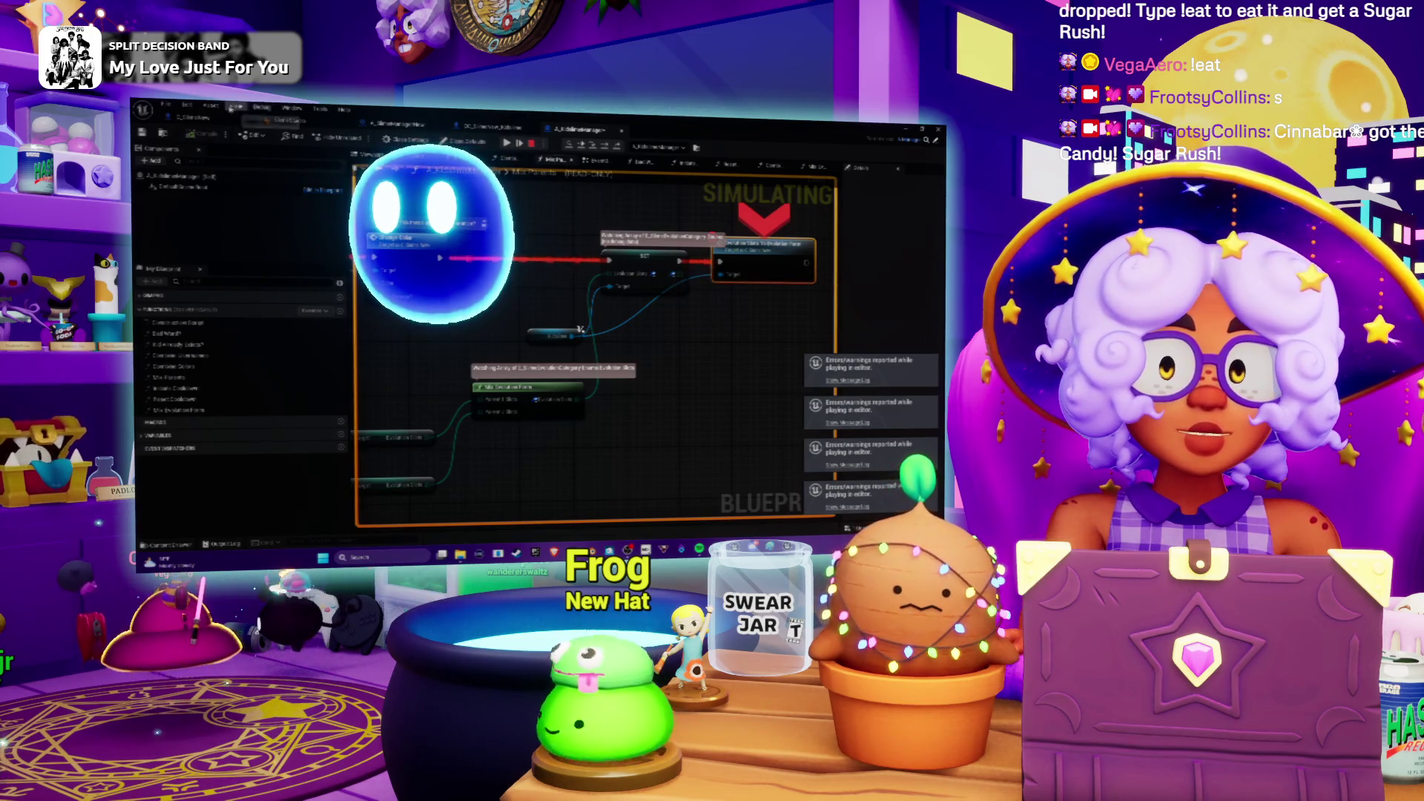
pyautogui.hotkey('alt', 'Tab')
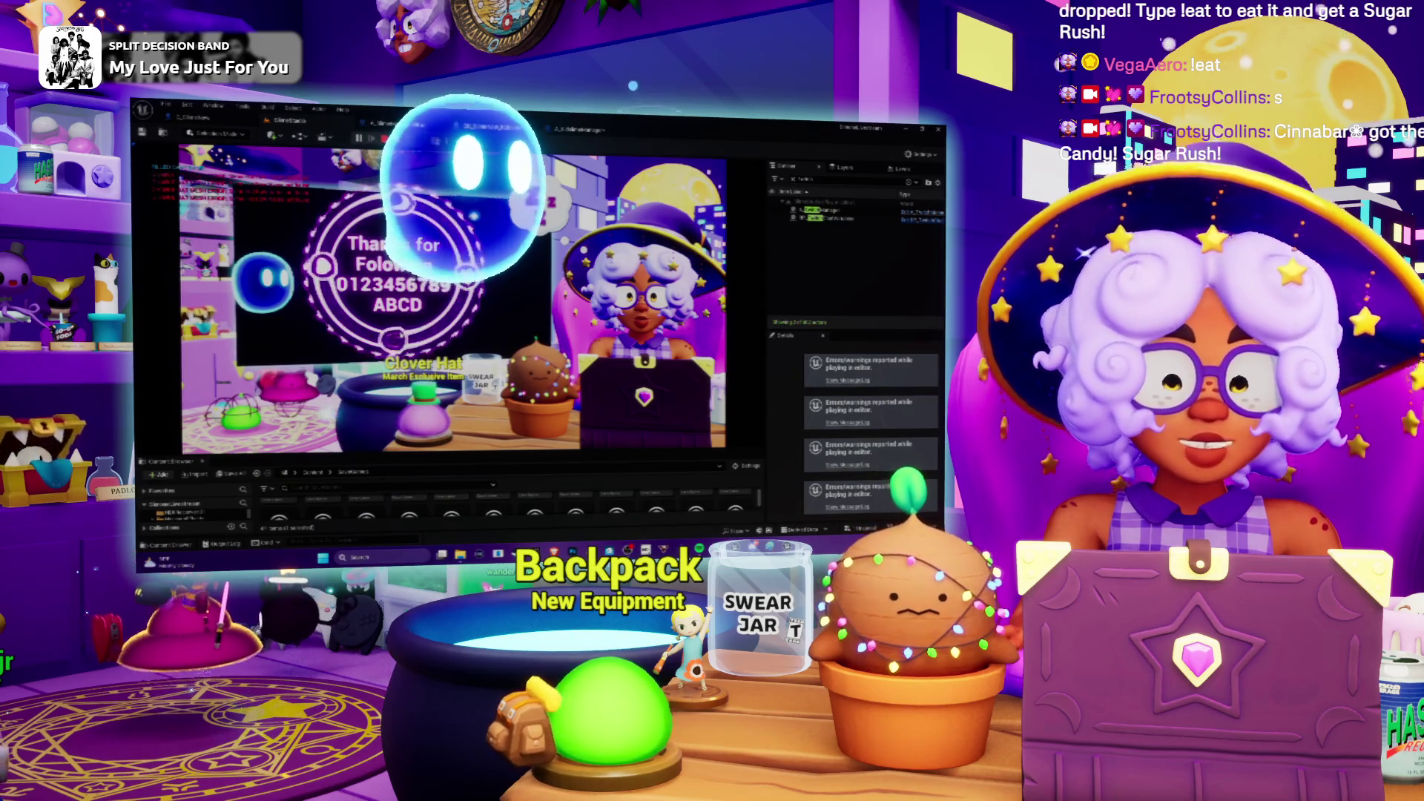
pyautogui.press('F8')
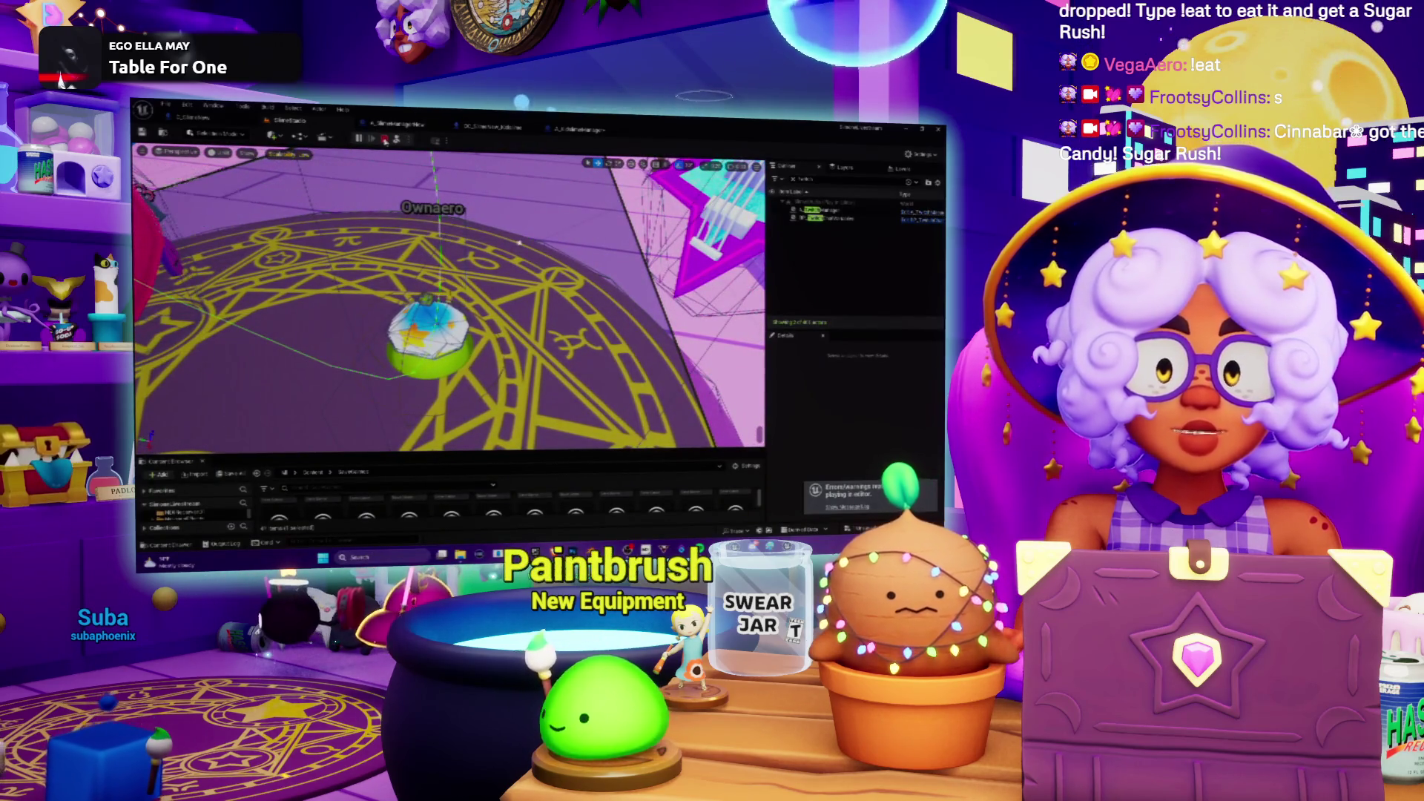
# Step: Stop the play session and drag the Content Browser splitter up to enlarge it
pyautogui.click(384, 140)
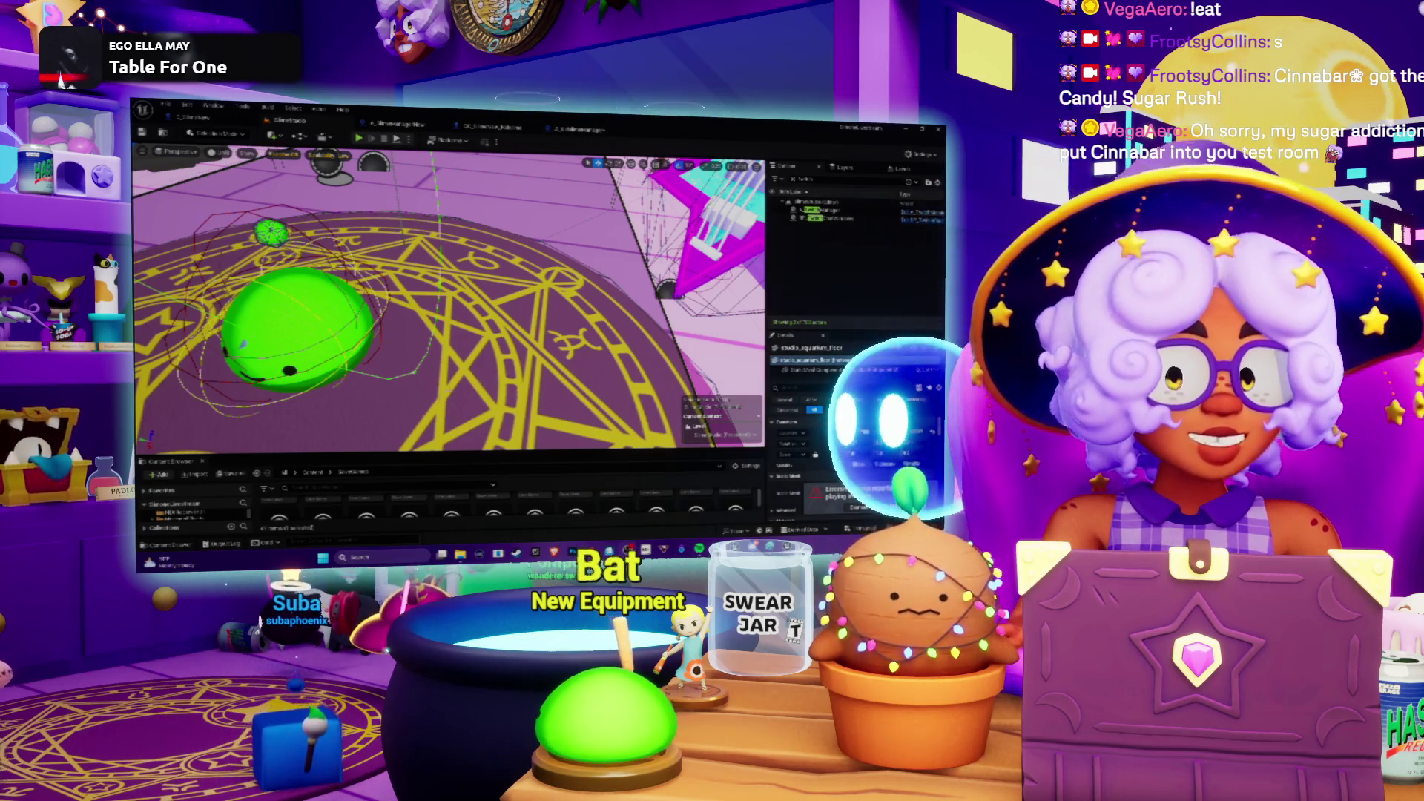
pyautogui.moveTo(444, 454); pyautogui.dragTo(443, 305)
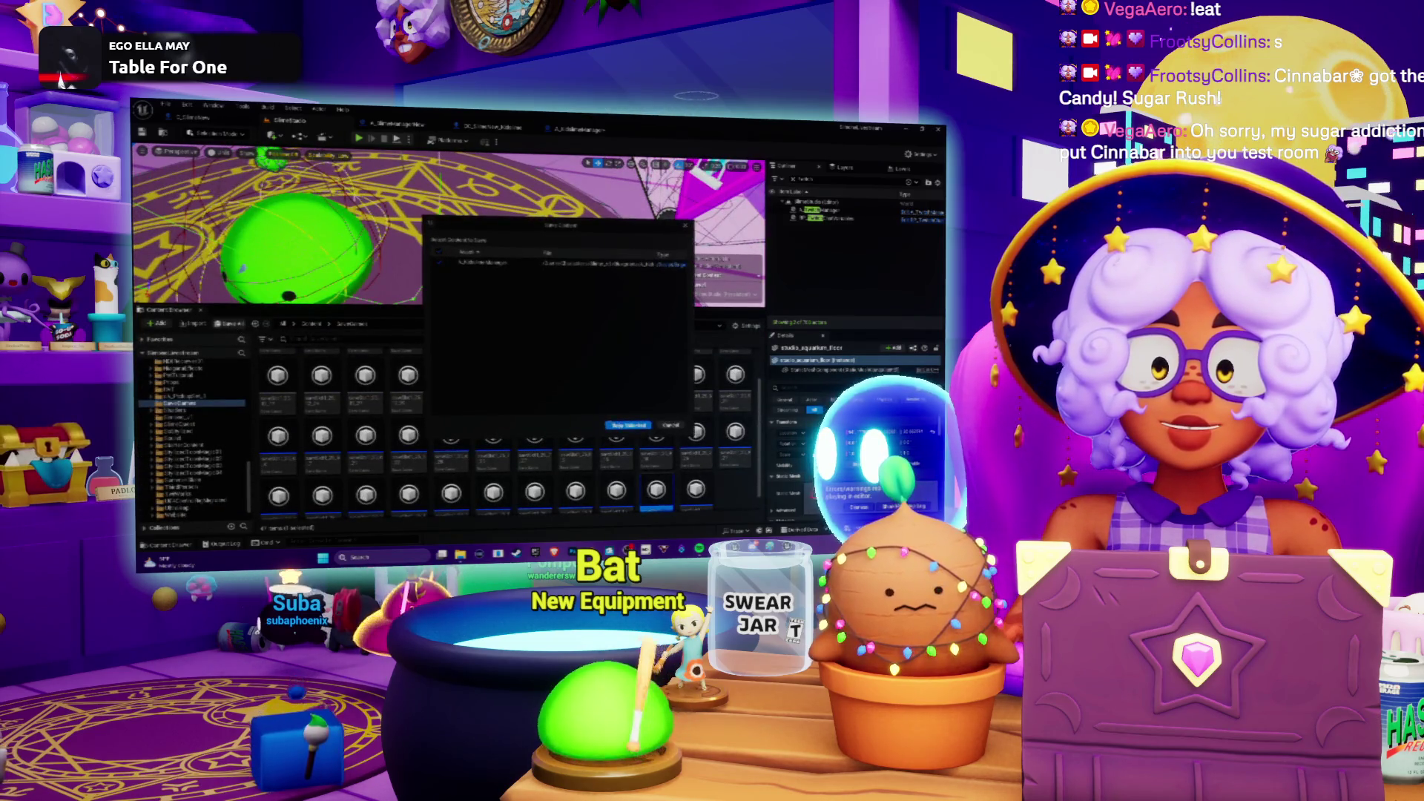
# Step: Dismiss the save prompt, bring up Spotify's Chill Stream Tunes playlist, then switch to the live channel
pyautogui.click(625, 422)
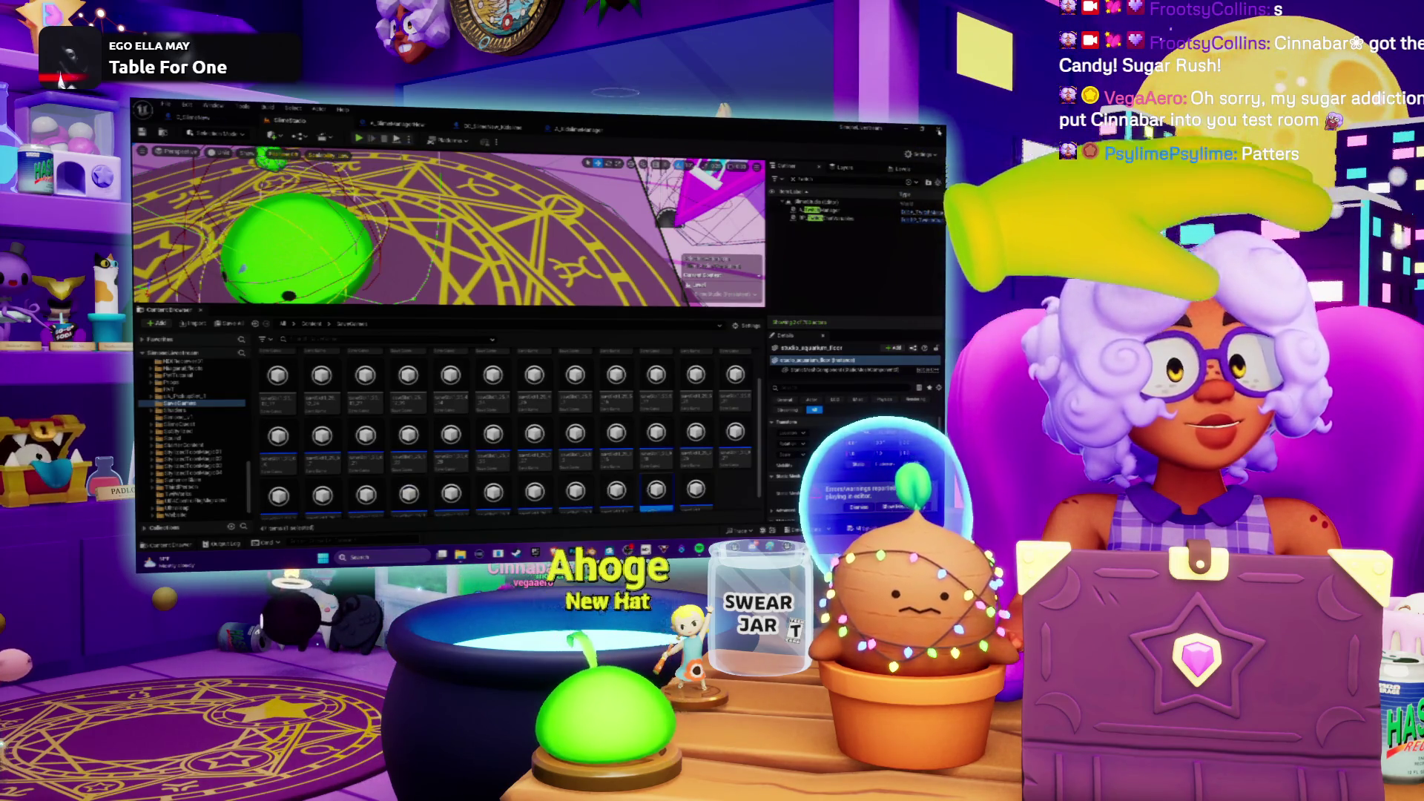
pyautogui.hotkey('alt', 'Tab')
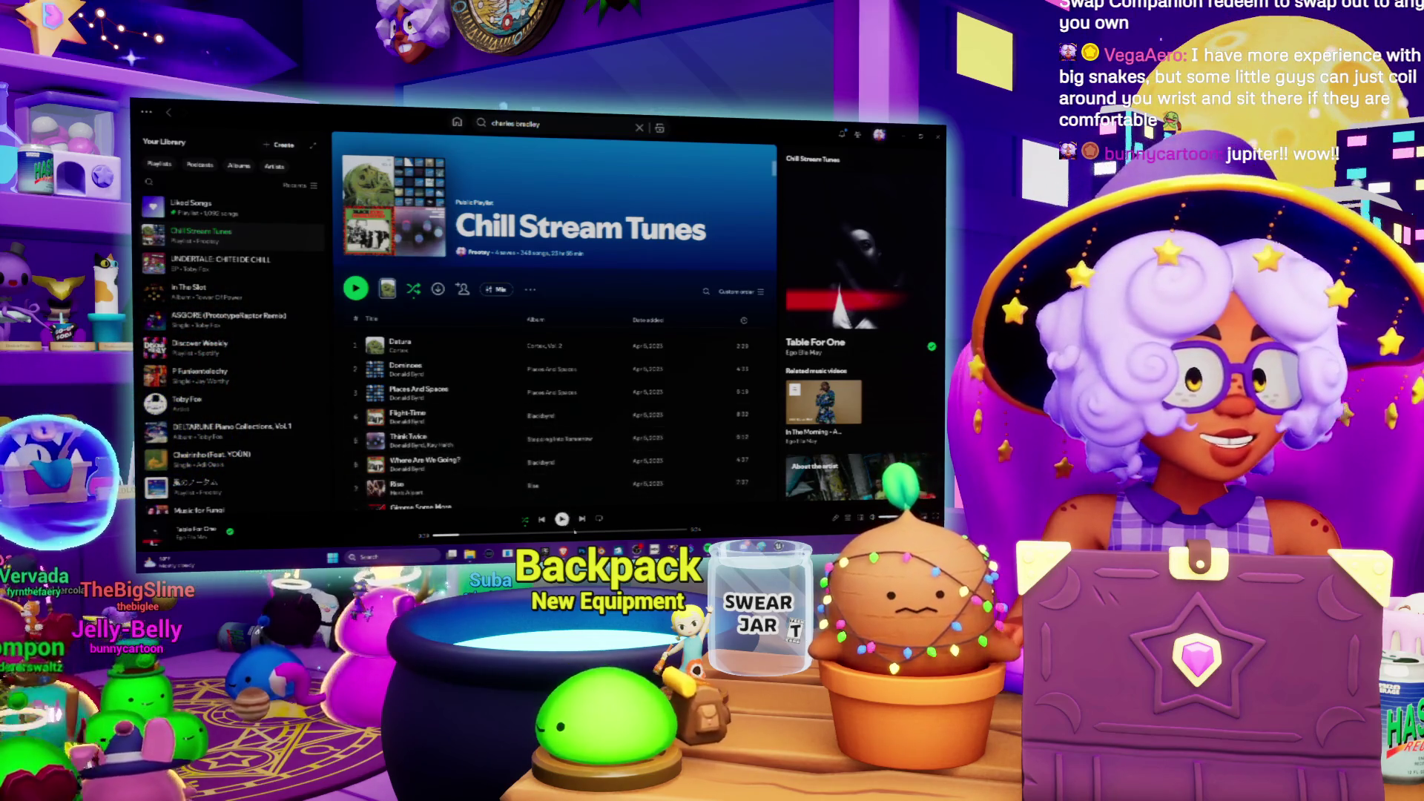
pyautogui.moveTo(564, 554)
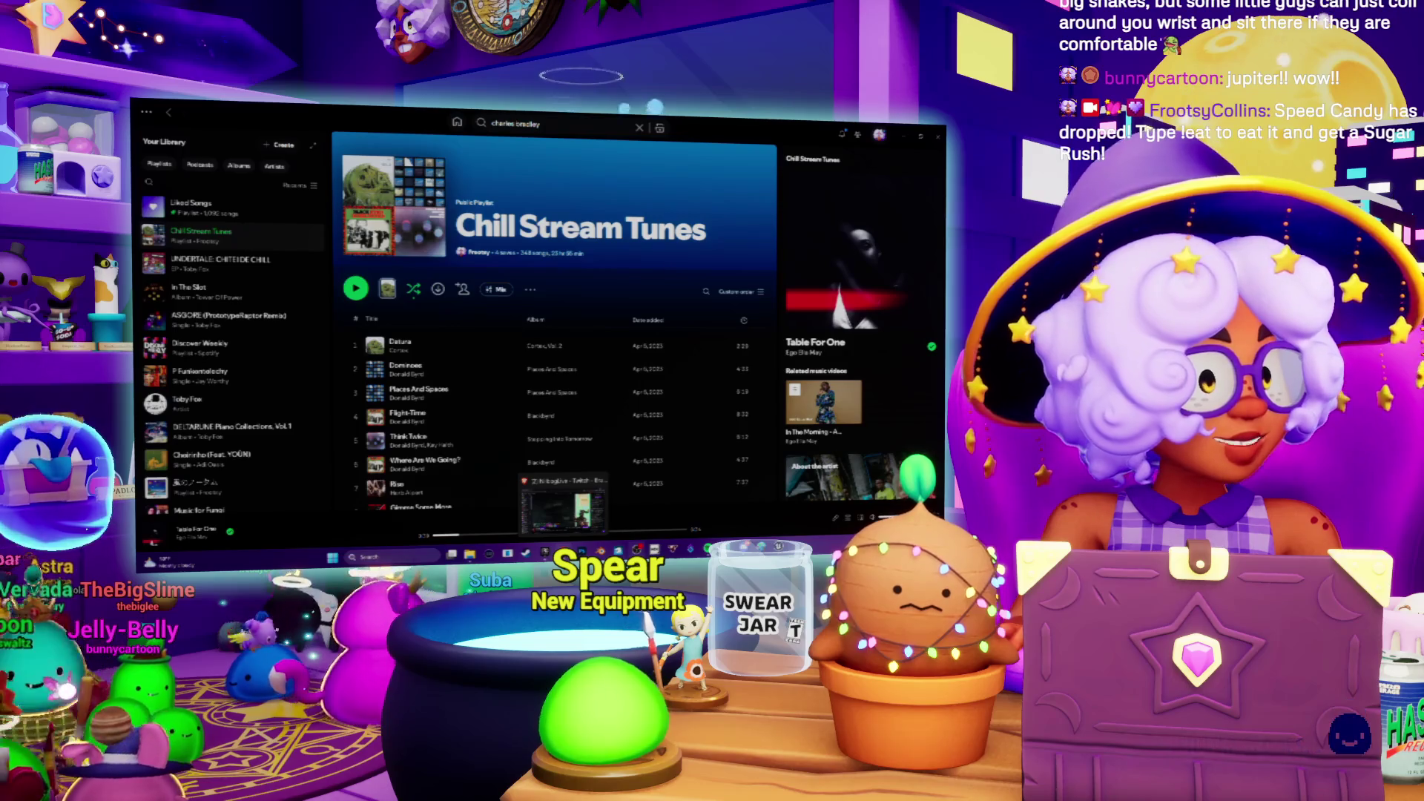
pyautogui.click(564, 507)
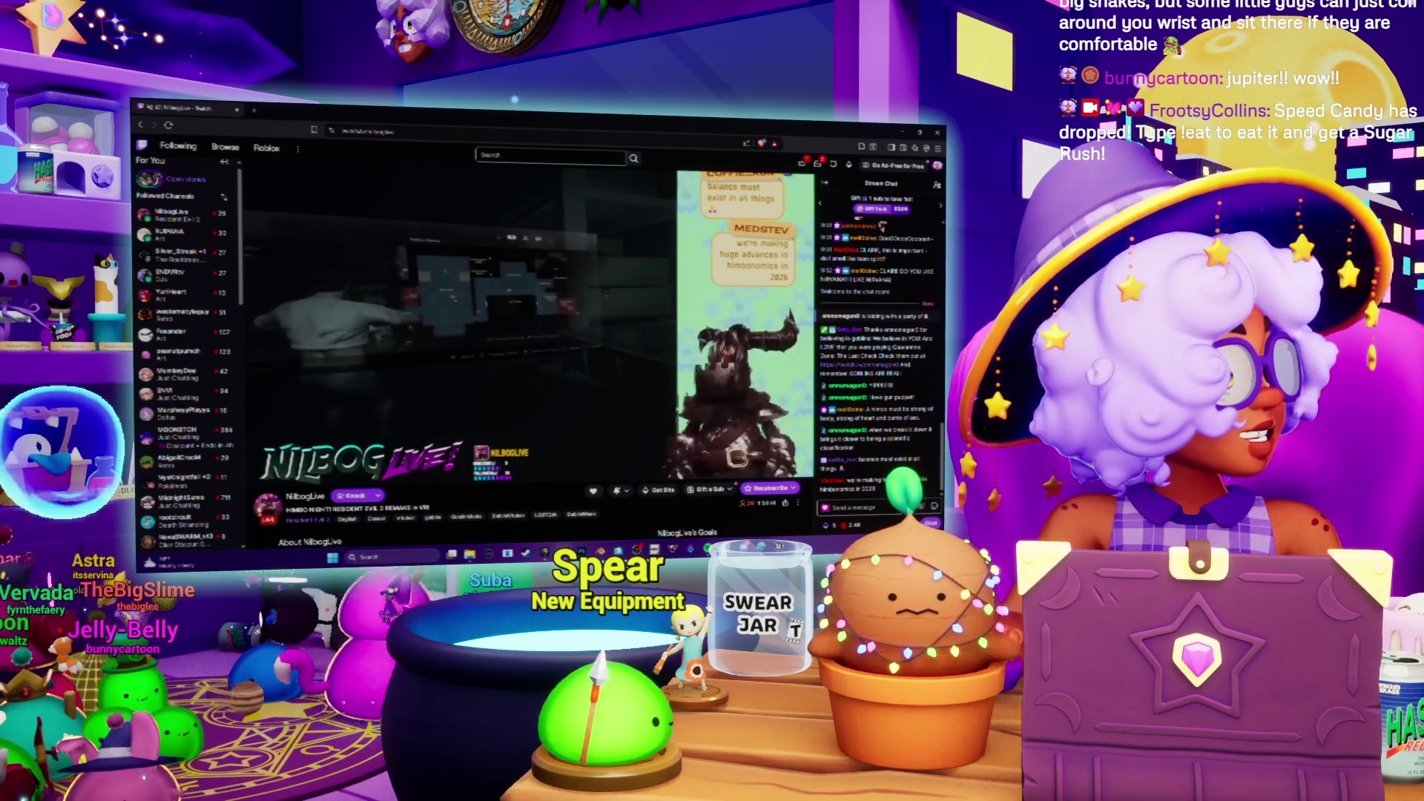
# Step: Pick an option from the Twitch channel tab's context menu
pyautogui.rightClick(211, 110)
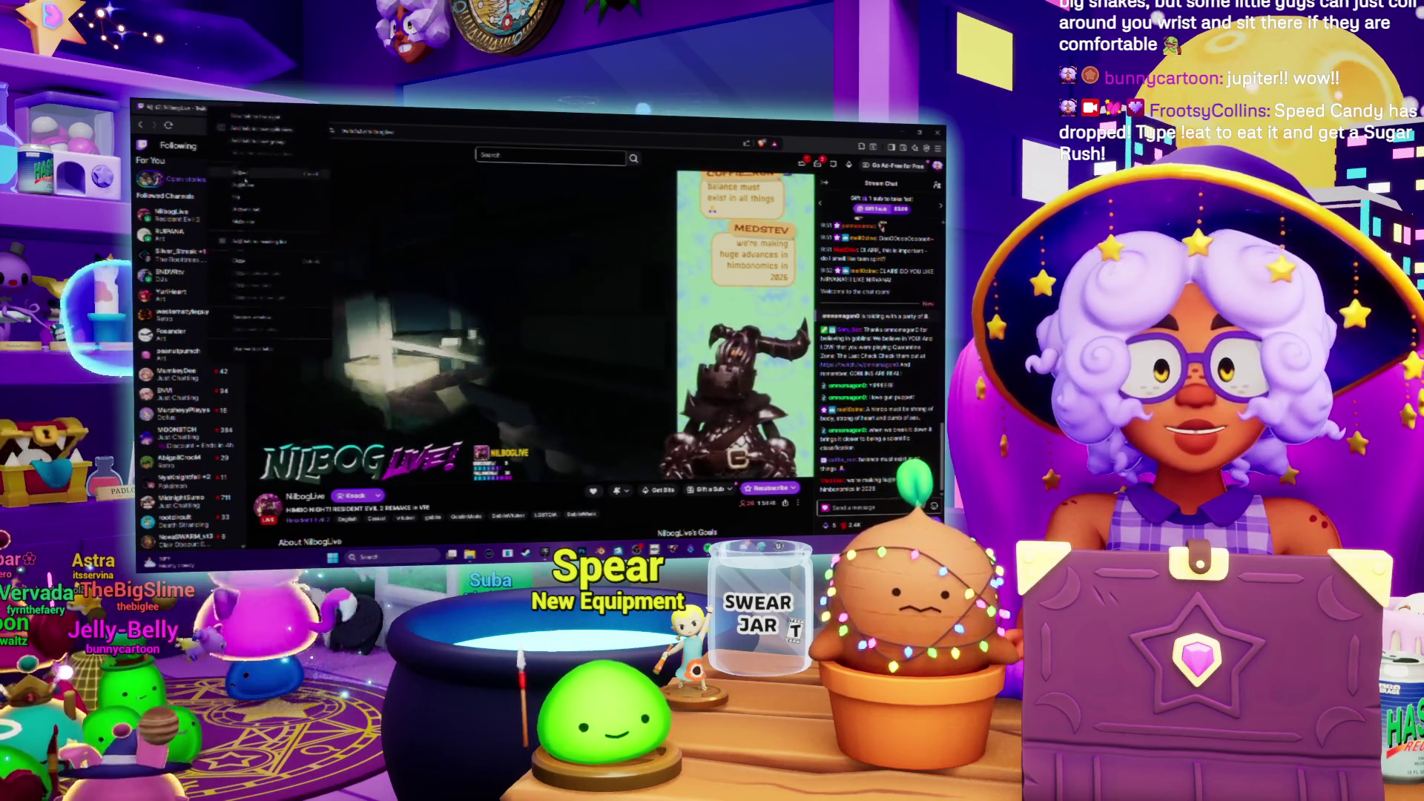
pyautogui.click(256, 210)
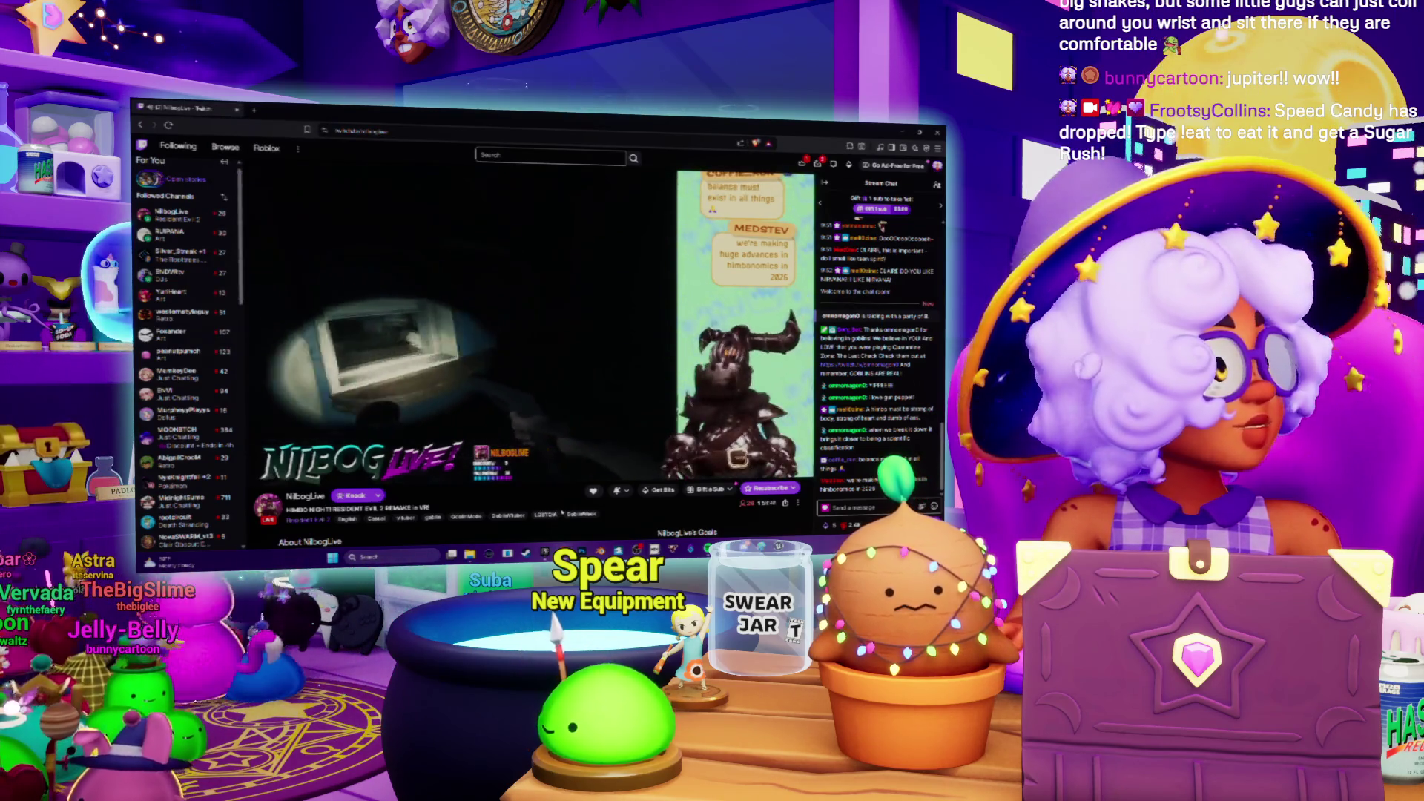